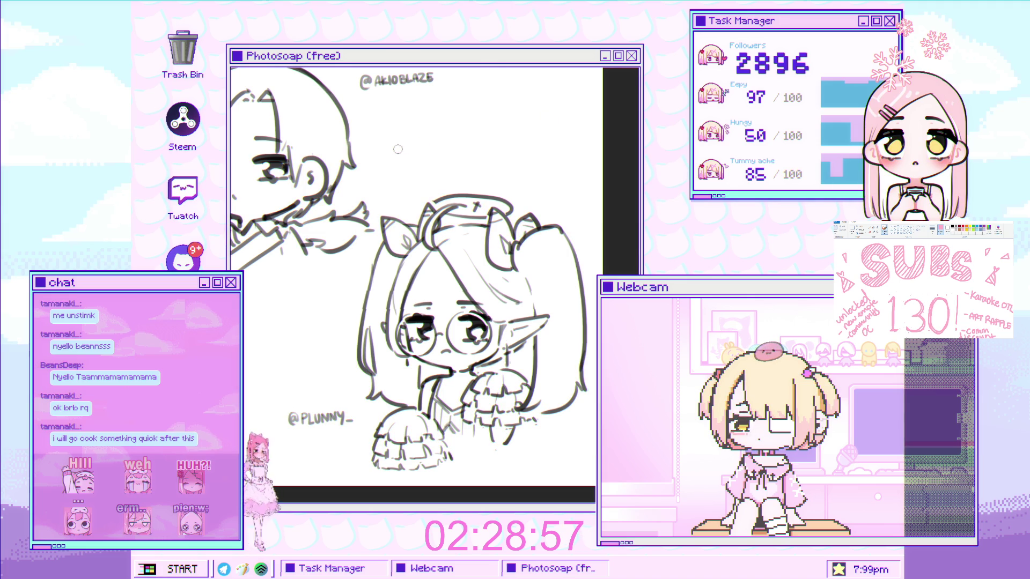
Handwrite the note 'RRB UNSTIMK!' across the top of the canvas above the sketch.
mouse_move(398, 122)
mouse_down()
mouse_move(411, 134)
mouse_move(464, 108)
mouse_move(479, 108)
mouse_move(481, 125)
mouse_move(554, 122)
mouse_up()
click(558, 132)
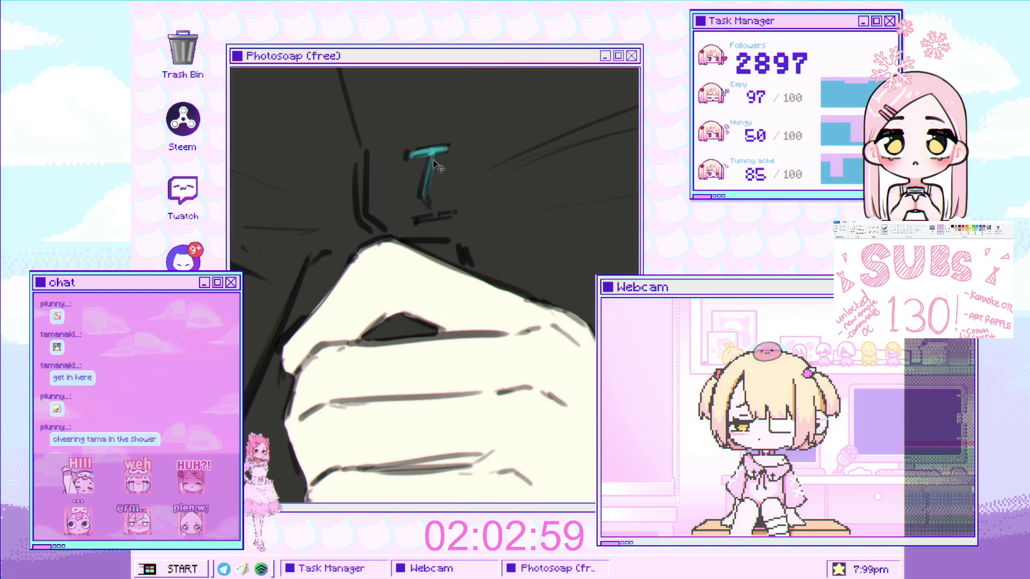
Lengthen the teal T-shaped mark on the coat's collar.
mouse_move(434, 153)
mouse_down()
mouse_move(421, 156)
mouse_move(425, 193)
mouse_up()
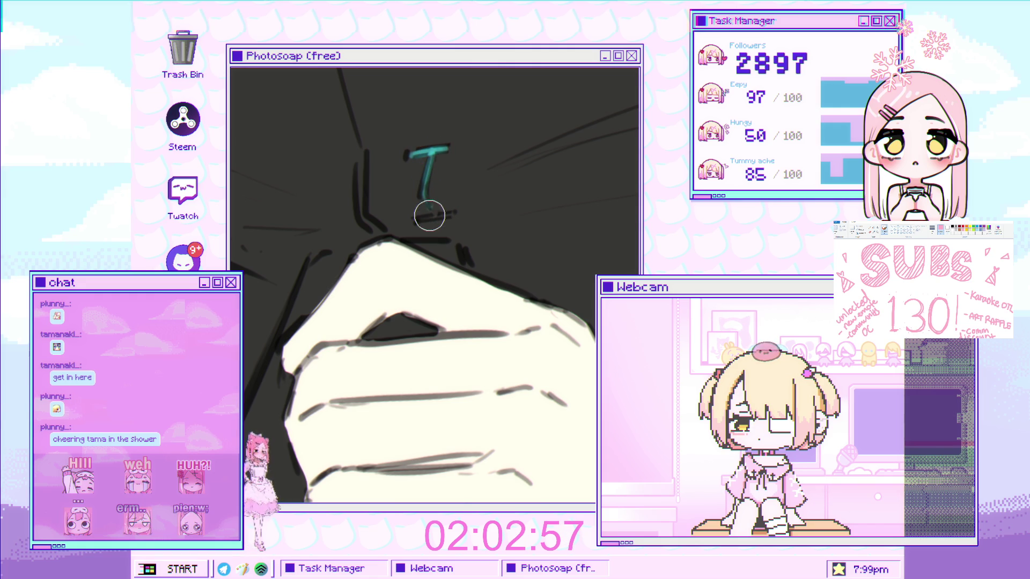
mouse_move(444, 234)
mouse_down()
mouse_move(345, 209)
mouse_move(364, 269)
mouse_up()
mouse_move(443, 246)
mouse_down()
mouse_move(375, 226)
mouse_move(410, 215)
mouse_move(373, 153)
mouse_up()
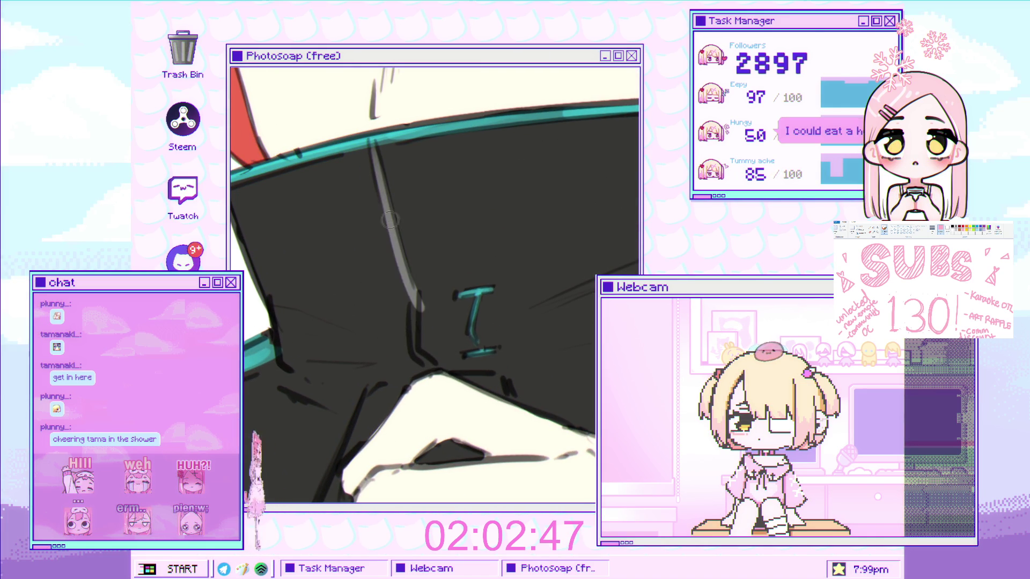
Paint a light grey highlight down the collar's dark fold line.
drag(370, 147, 414, 295)
key(ctrl+z)
mouse_move(371, 147)
mouse_down()
mouse_move(414, 295)
mouse_move(420, 227)
mouse_move(419, 269)
mouse_move(456, 302)
mouse_move(448, 223)
mouse_up()
mouse_move(428, 267)
mouse_down()
mouse_move(413, 268)
mouse_move(449, 299)
mouse_move(455, 327)
mouse_up()
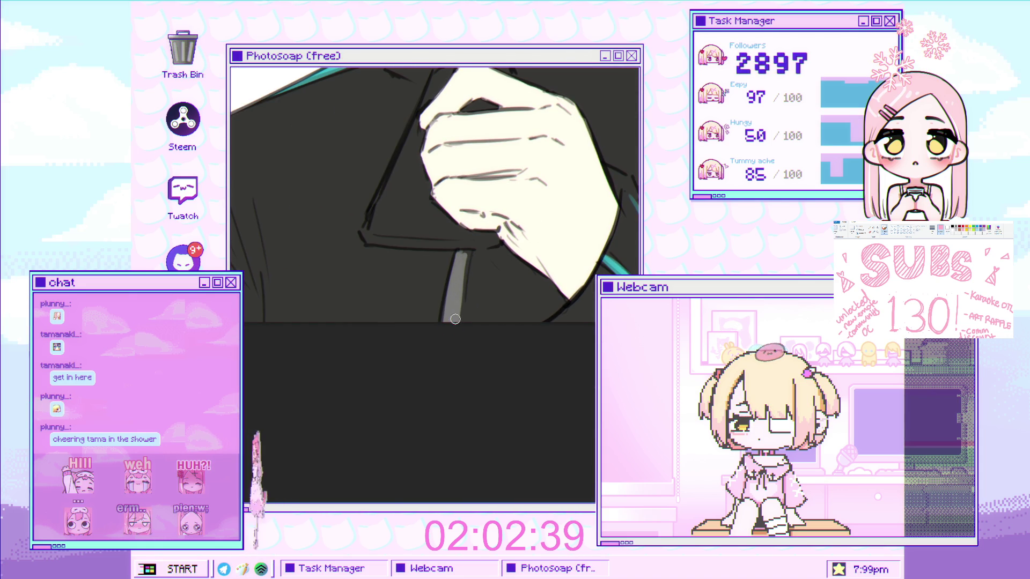
scroll(459, 320, down, 5)
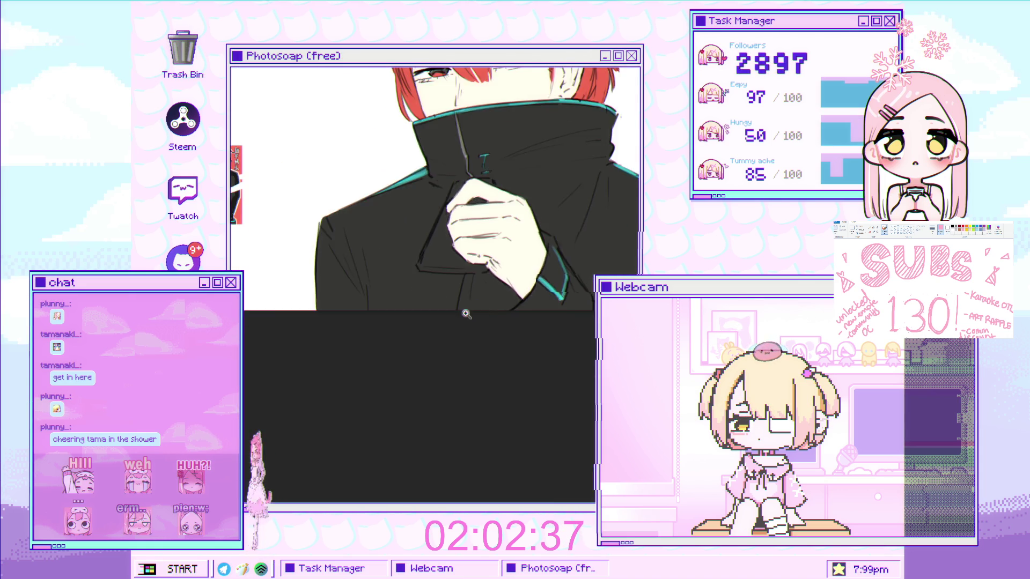
scroll(479, 325, up, 5)
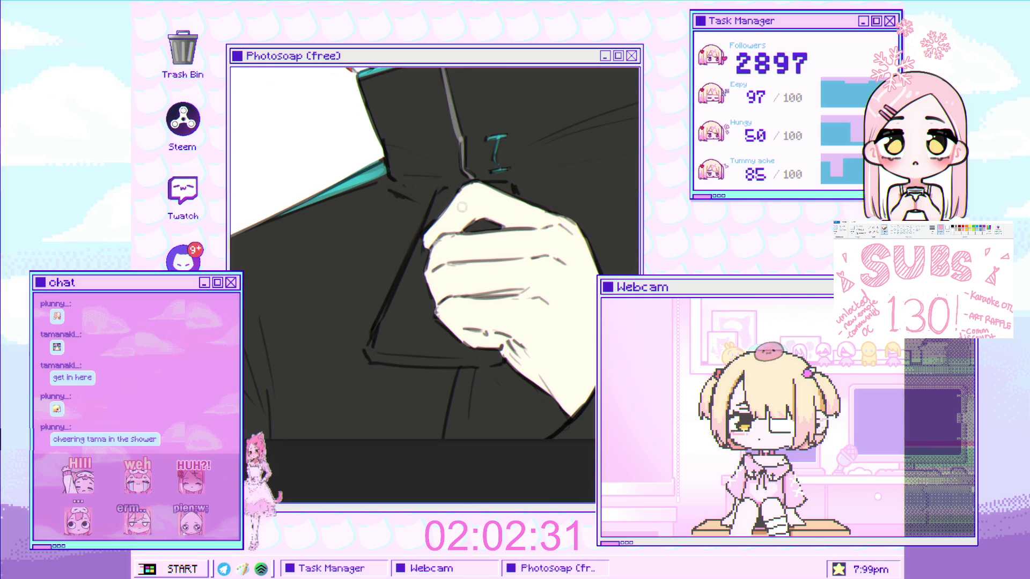
scroll(485, 183, up, 3)
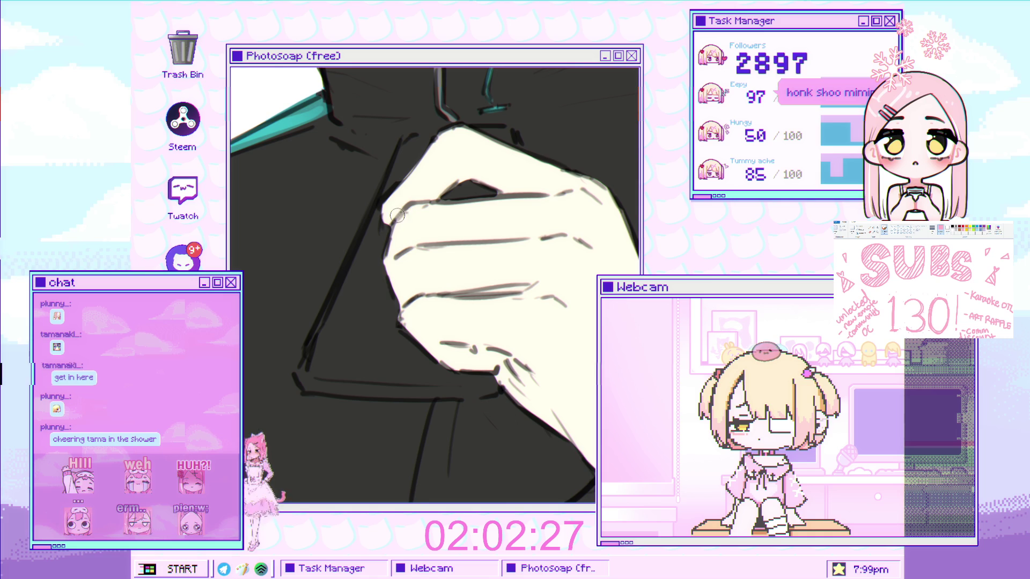
Paint the grey object in grey, filling the finger gap and extending it below the hand.
drag(465, 189, 445, 194)
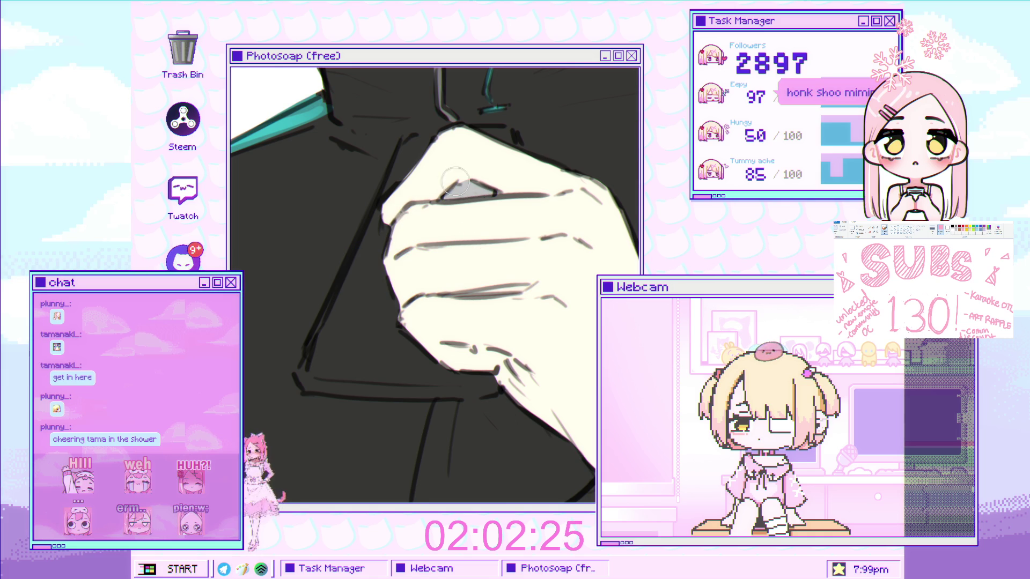
mouse_move(424, 143)
mouse_down()
mouse_move(357, 316)
mouse_move(322, 370)
mouse_up()
drag(397, 193, 306, 365)
mouse_move(331, 309)
mouse_down()
mouse_move(304, 375)
mouse_move(386, 292)
mouse_move(405, 349)
mouse_move(343, 372)
mouse_move(483, 388)
mouse_up()
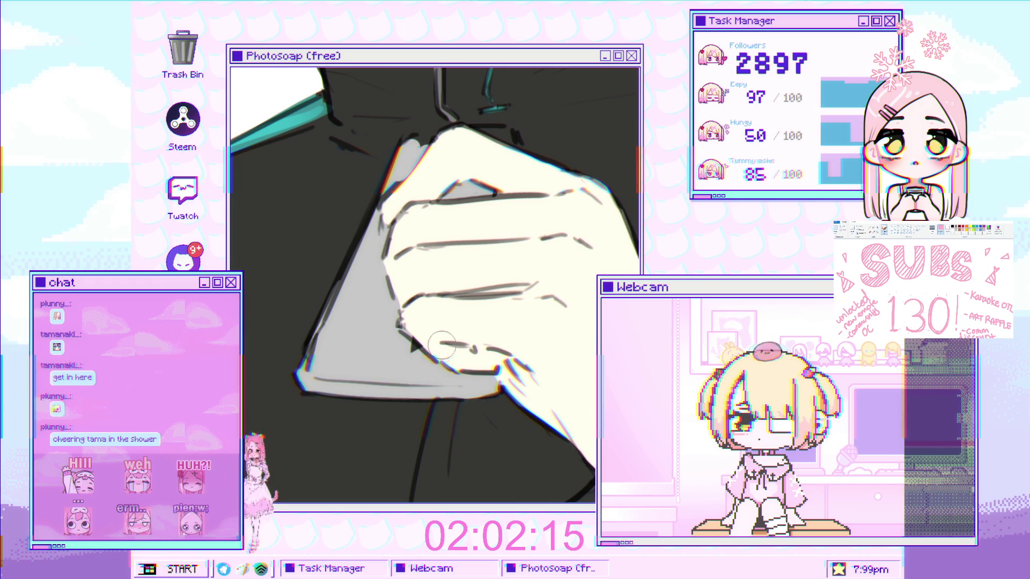
drag(491, 167, 450, 271)
Brighten the hand's top-left edge with cream paint.
mouse_move(407, 244)
mouse_down()
mouse_move(375, 249)
mouse_move(470, 258)
mouse_up()
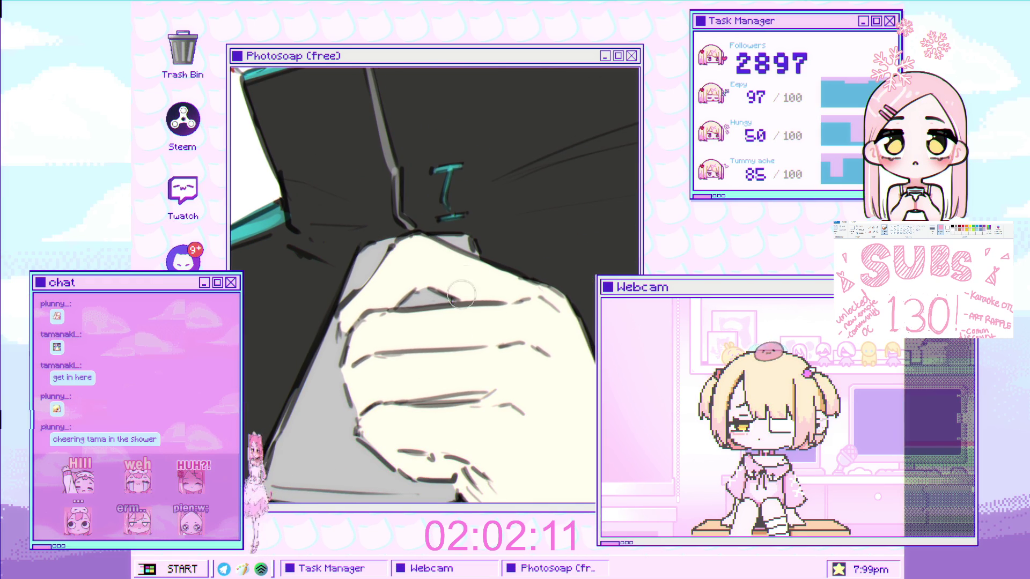
scroll(464, 274, down, 4)
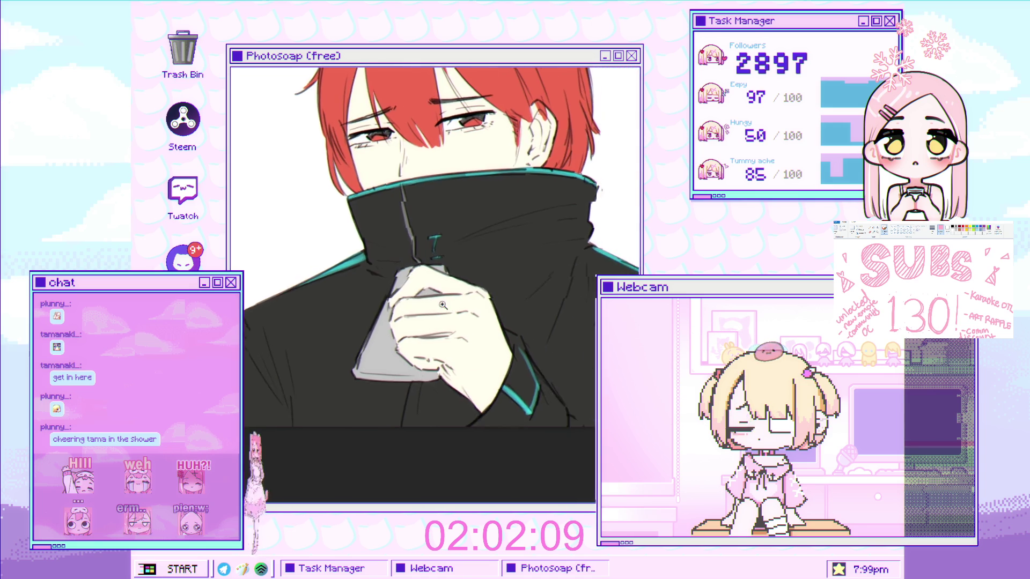
scroll(470, 292, up, 2)
scroll(471, 285, up, 1)
scroll(472, 276, down, 3)
drag(472, 276, 457, 300)
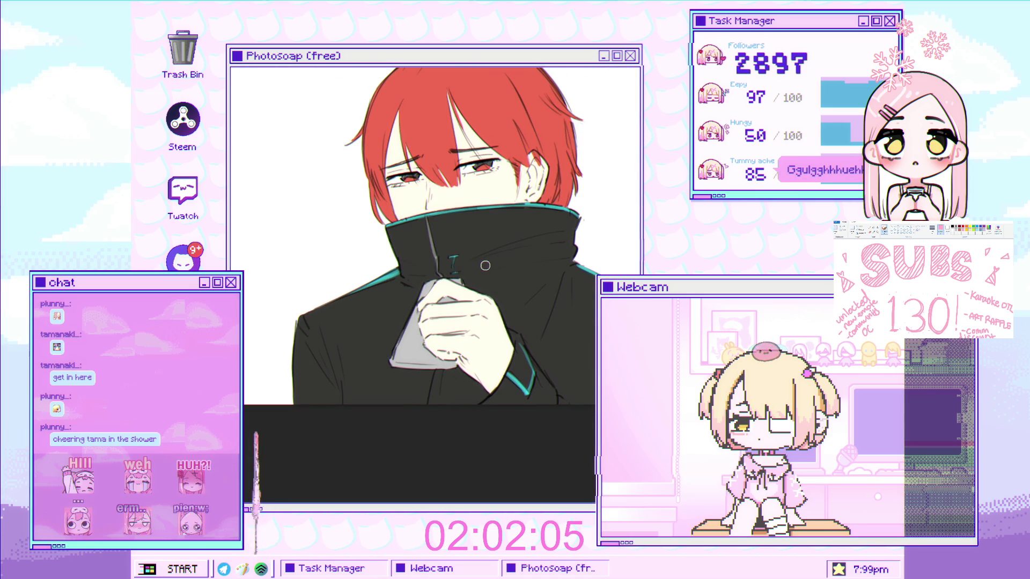
scroll(421, 281, up, 1)
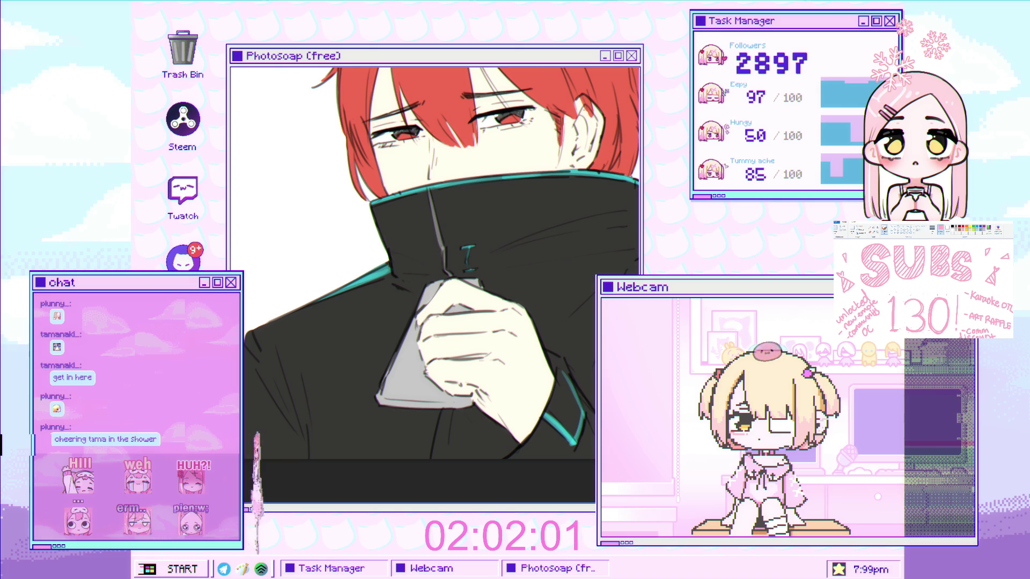
scroll(417, 338, up, 1)
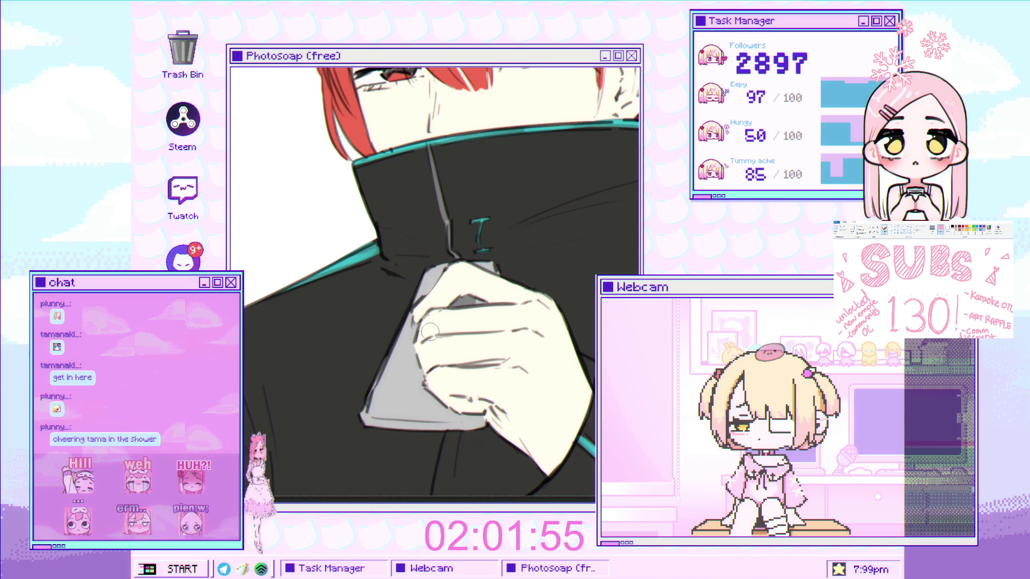
scroll(532, 319, down, 2)
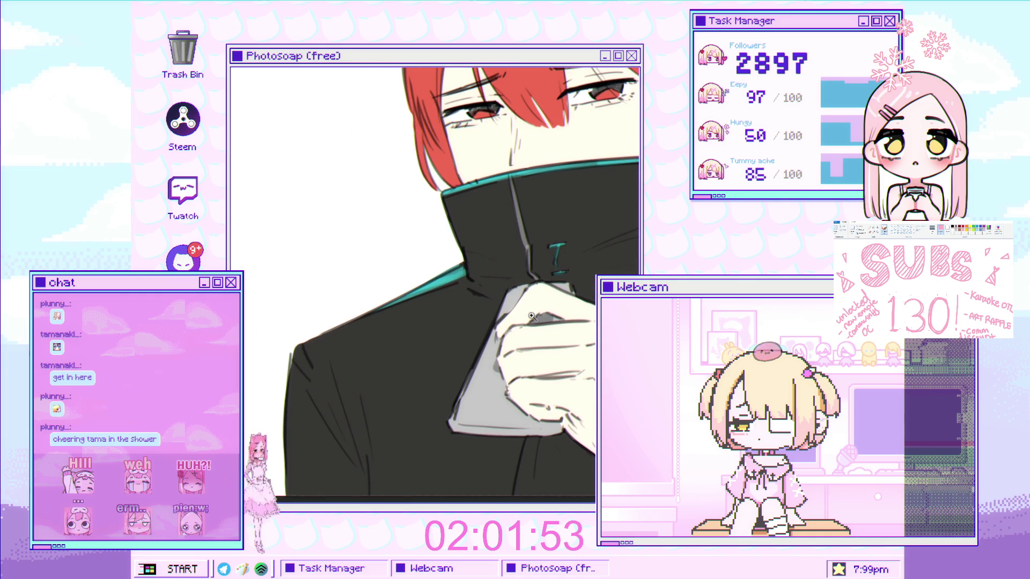
scroll(542, 306, down, 2)
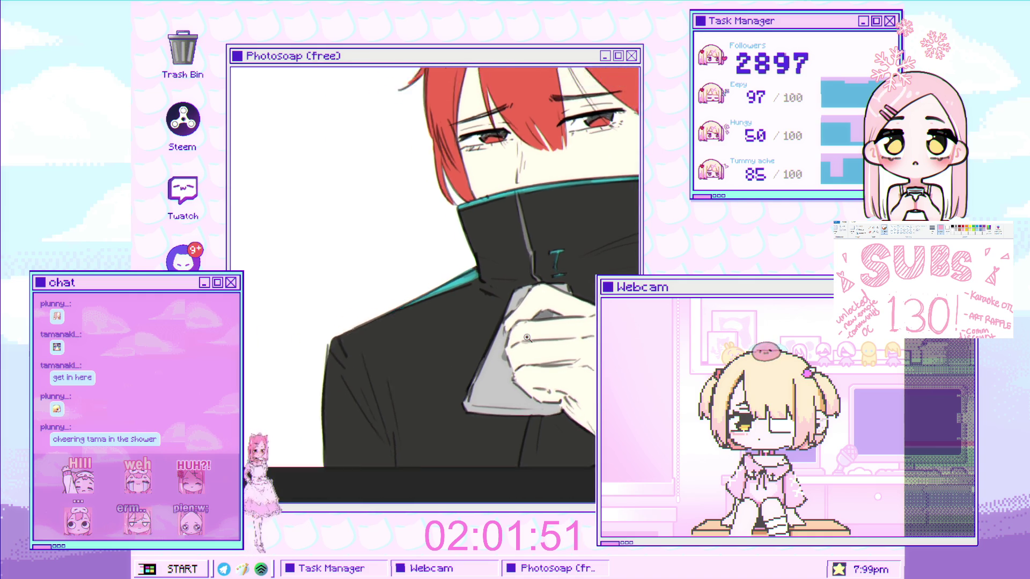
mouse_move(439, 319)
mouse_down()
mouse_move(444, 276)
mouse_move(556, 251)
mouse_move(385, 319)
mouse_up()
scroll(436, 298, up, 2)
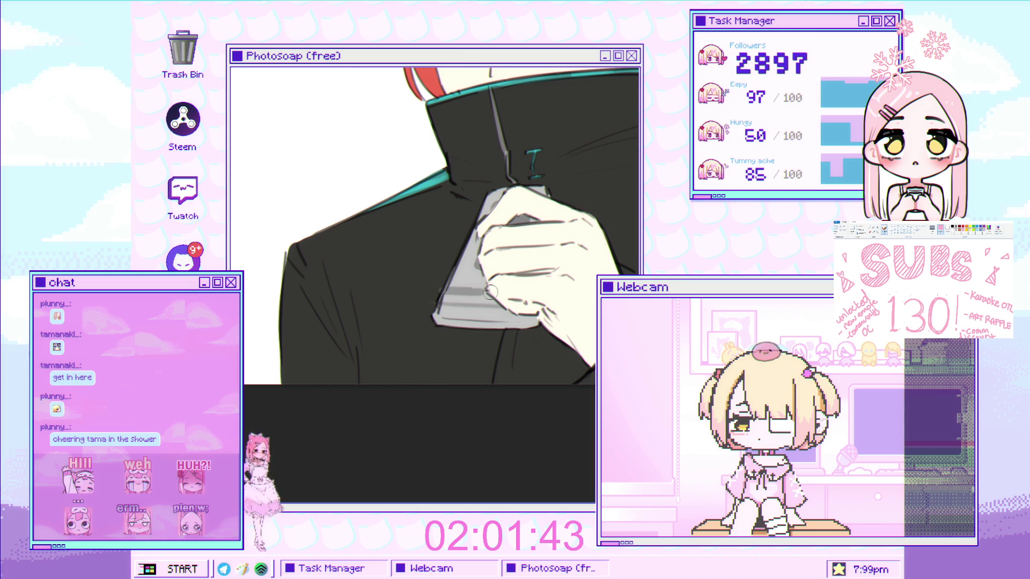
scroll(401, 307, down, 3)
scroll(401, 307, up, 3)
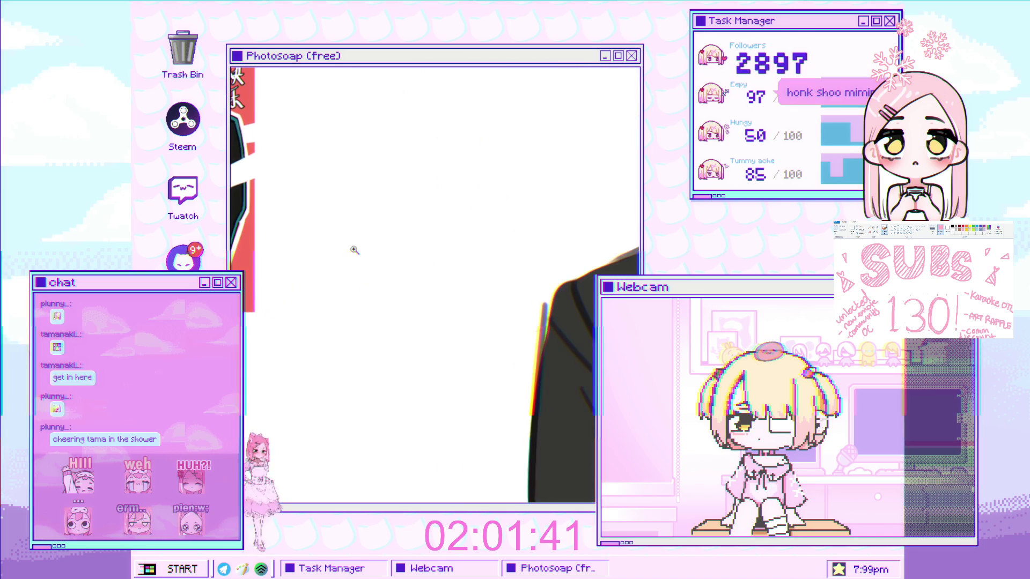
scroll(429, 311, up, 2)
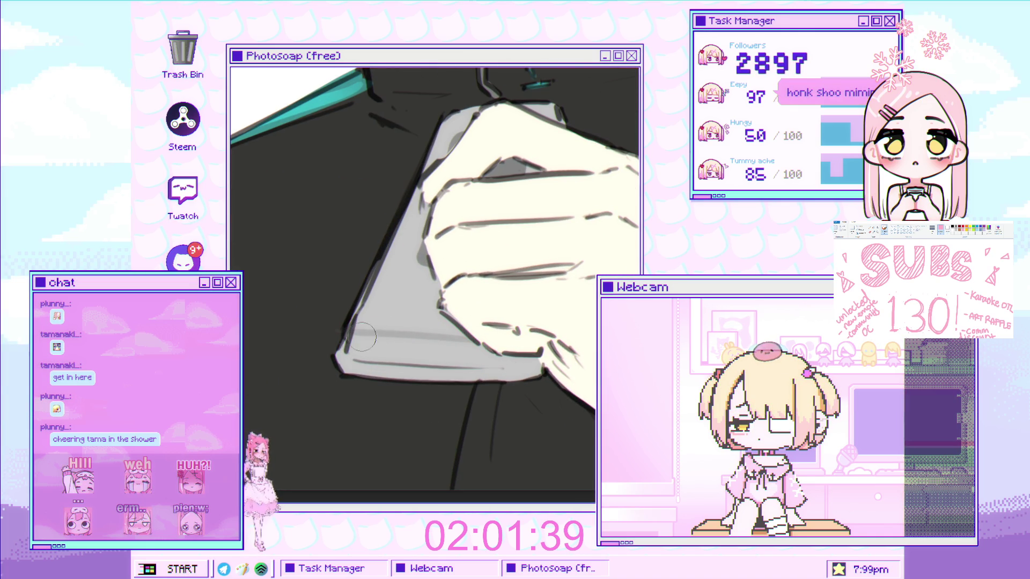
Try darker grey shading on the grey object, then undo it.
drag(400, 306, 411, 304)
key(ctrl+z)
scroll(417, 309, down, 2)
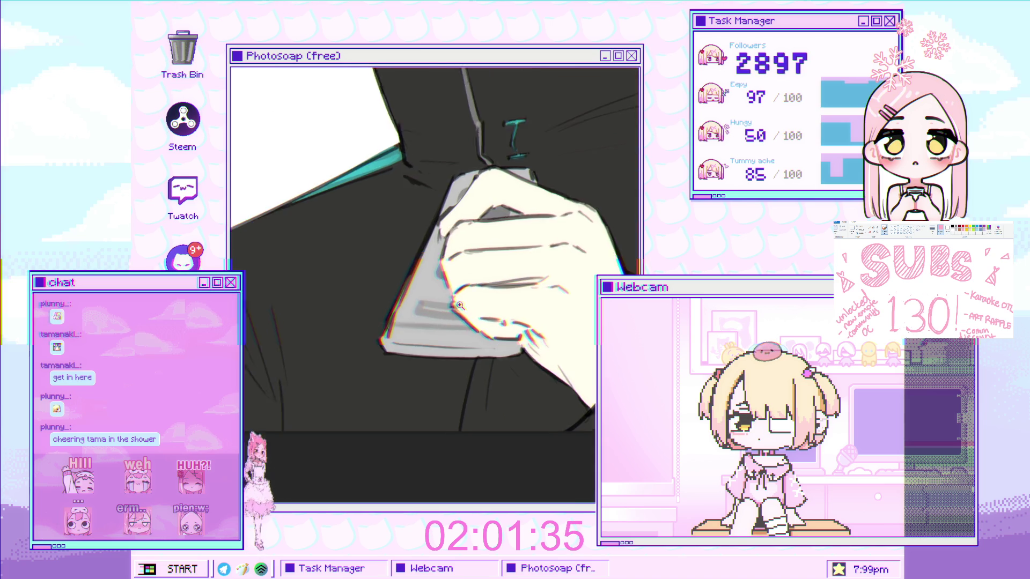
scroll(415, 314, up, 2)
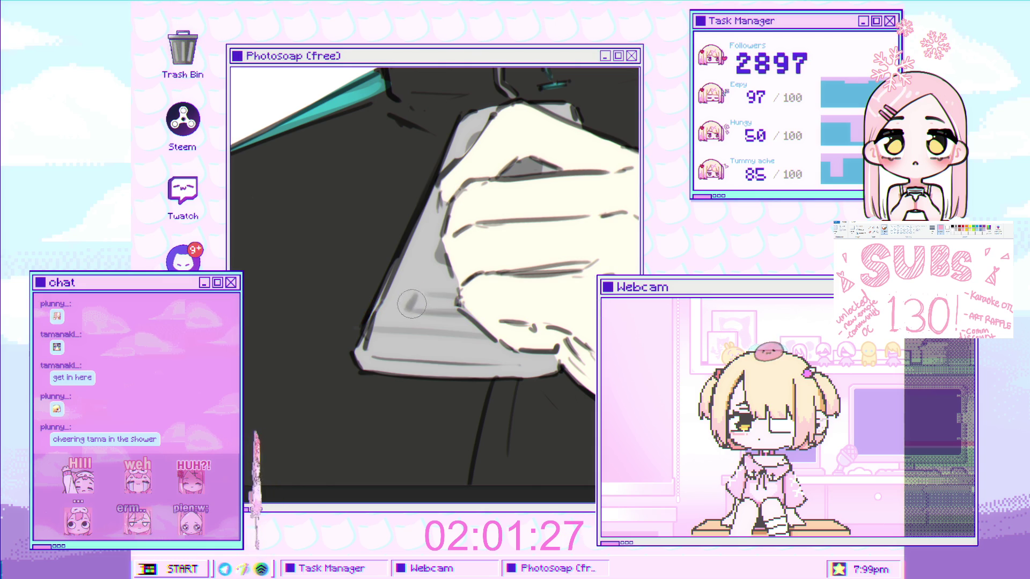
scroll(415, 301, down, 5)
scroll(460, 344, up, 2)
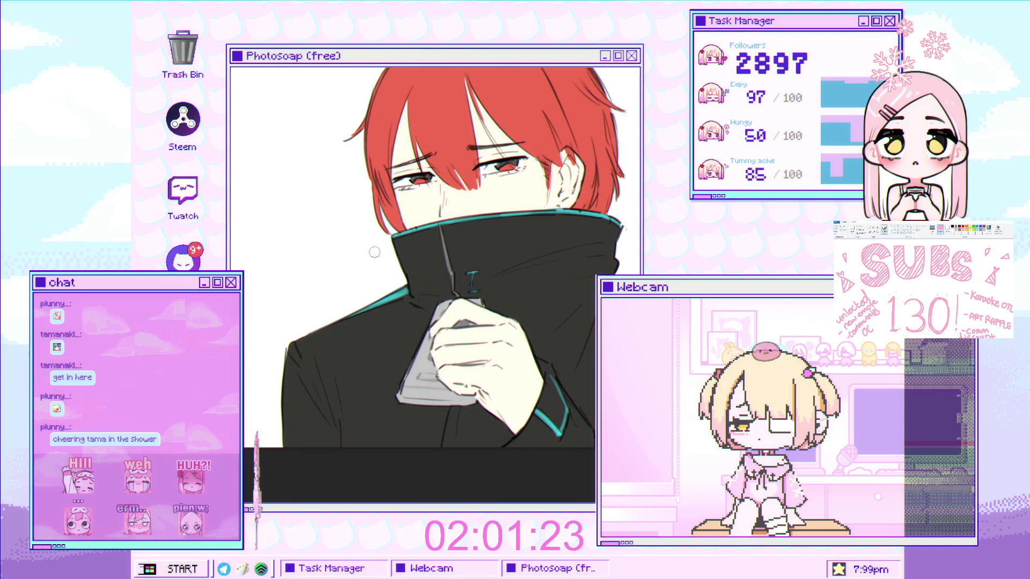
scroll(512, 300, up, 3)
scroll(513, 299, up, 3)
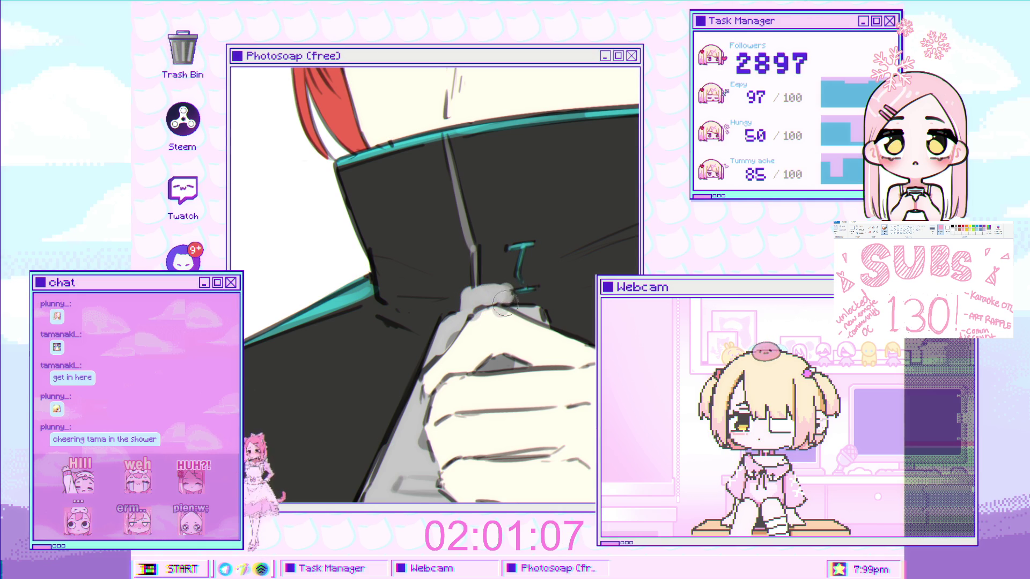
scroll(471, 295, down, 5)
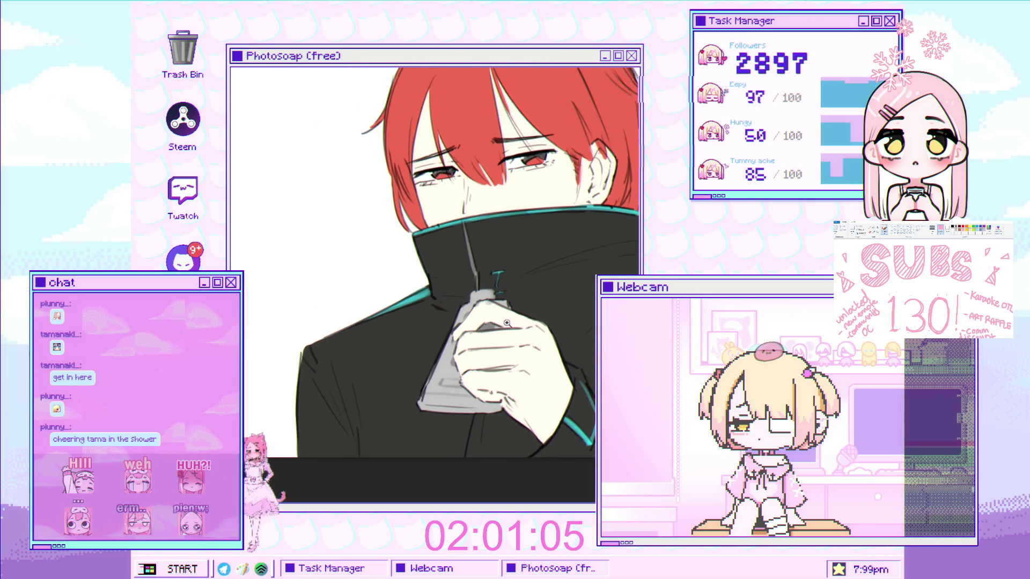
scroll(506, 277, up, 5)
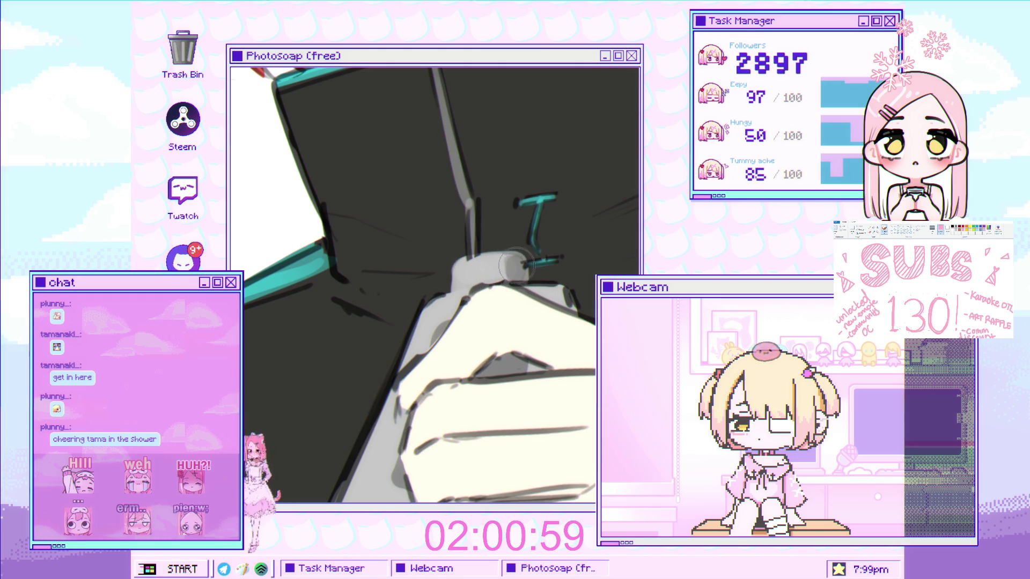
scroll(546, 281, down, 5)
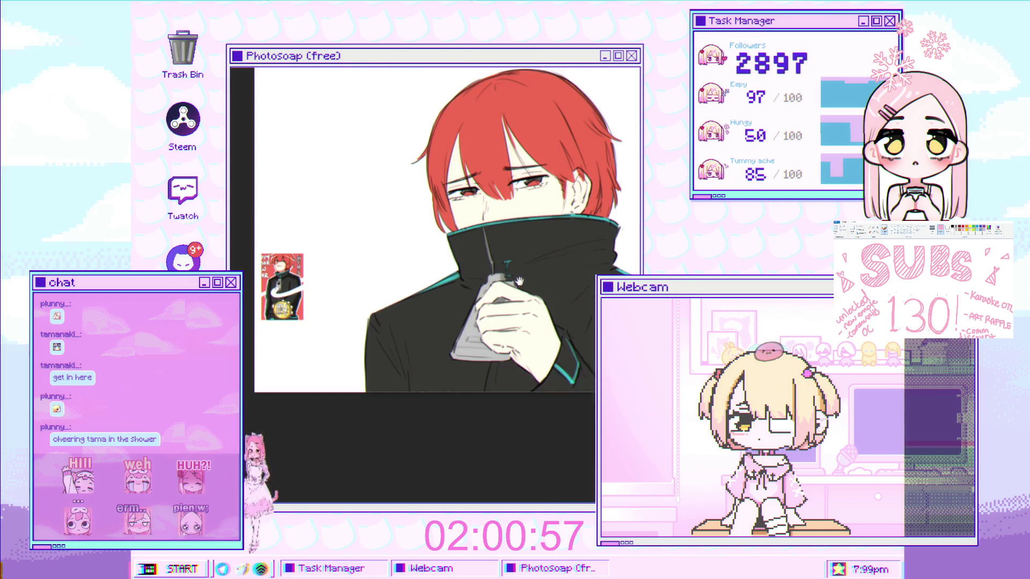
scroll(472, 310, up, 4)
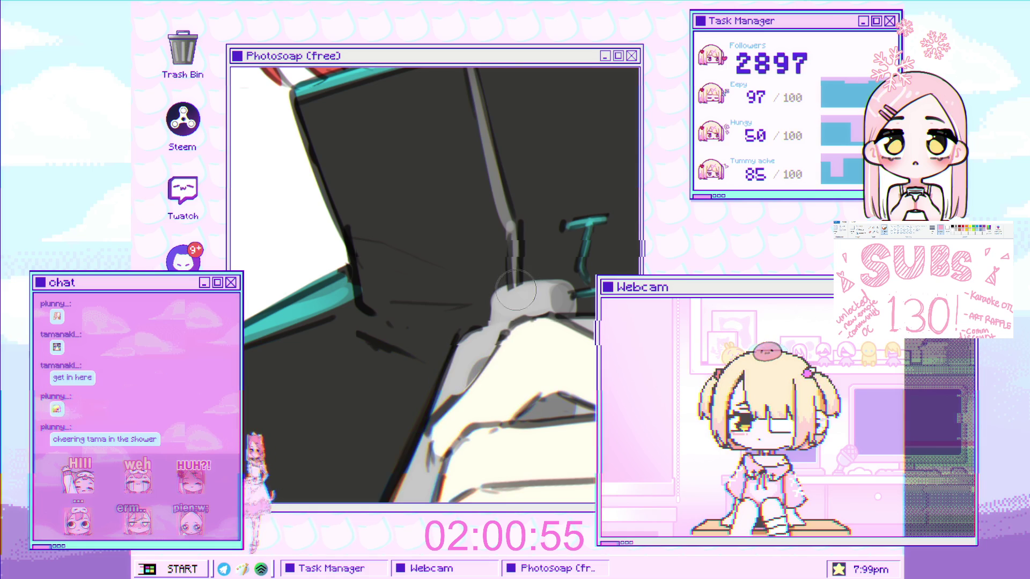
scroll(586, 278, up, 1)
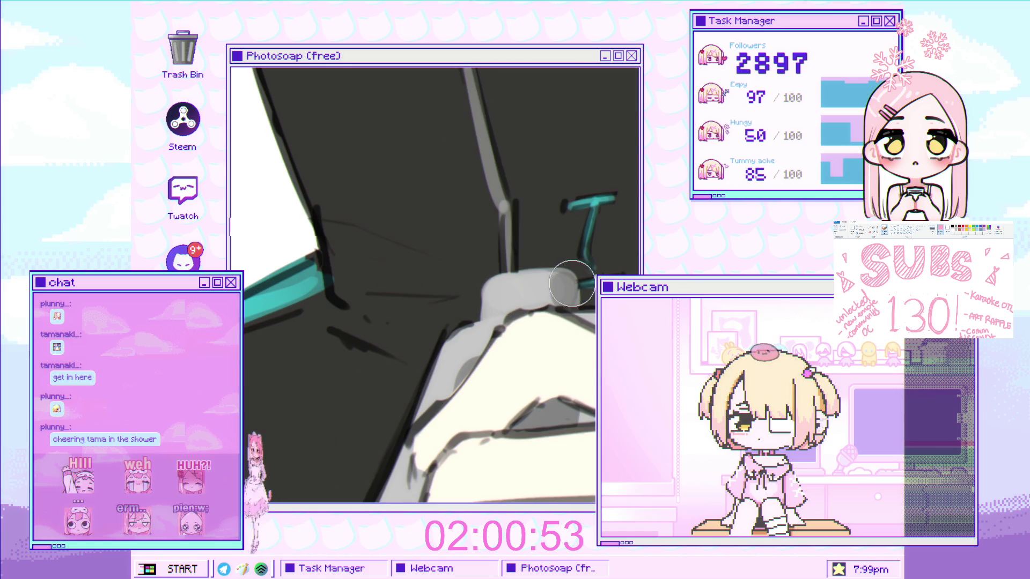
scroll(503, 300, down, 5)
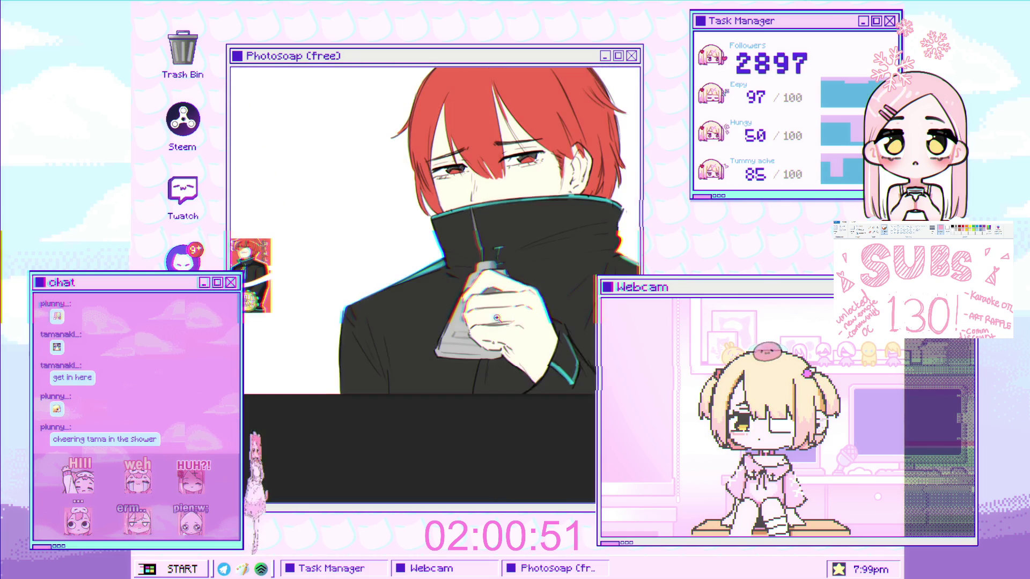
scroll(502, 299, up, 3)
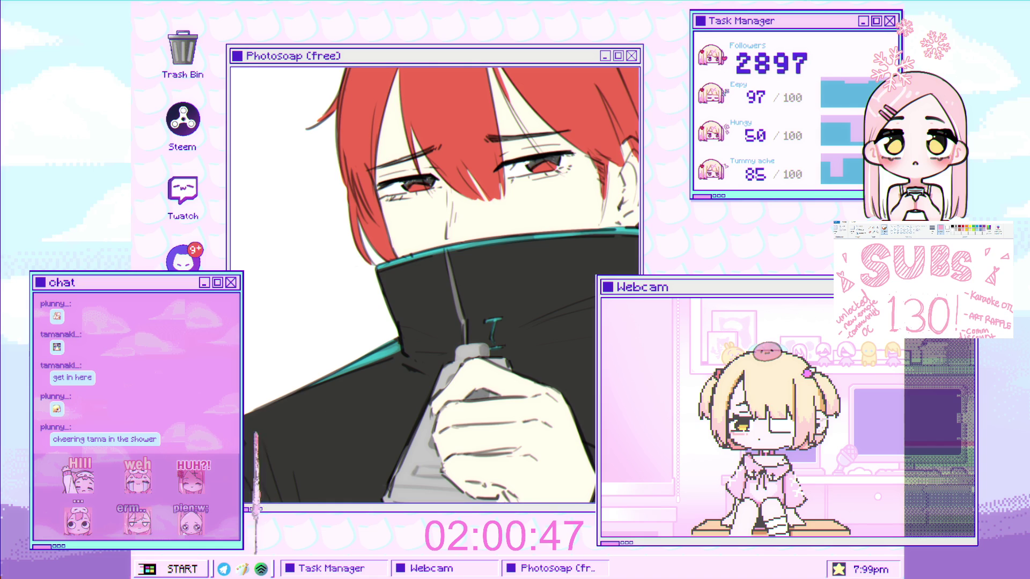
Enlarge the brush and frame the boy's red hair, eyes and face.
drag(503, 299, 401, 390)
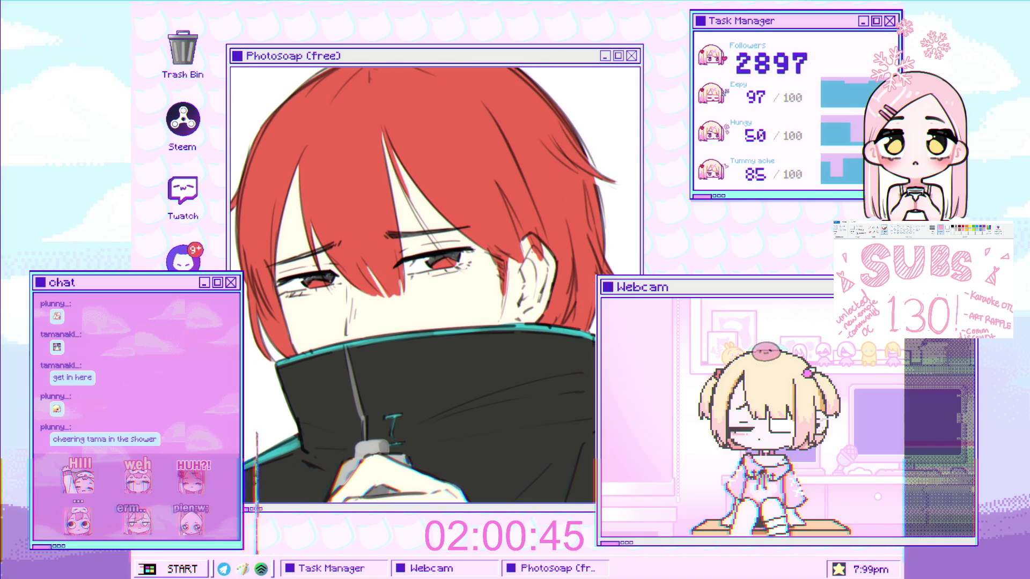
scroll(384, 141, up, 2)
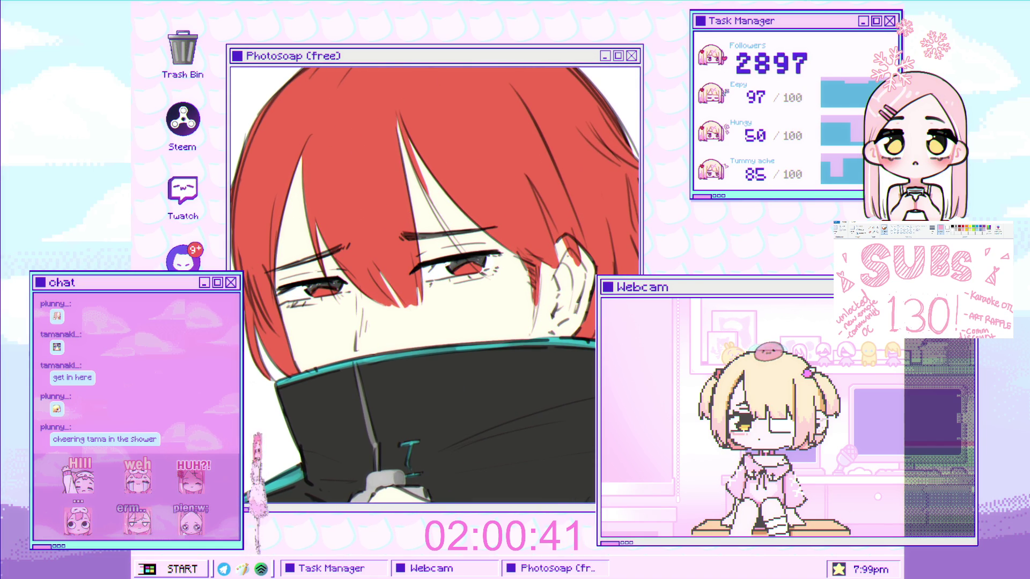
key(bracketright)
key(bracketright)
key(bracketright)
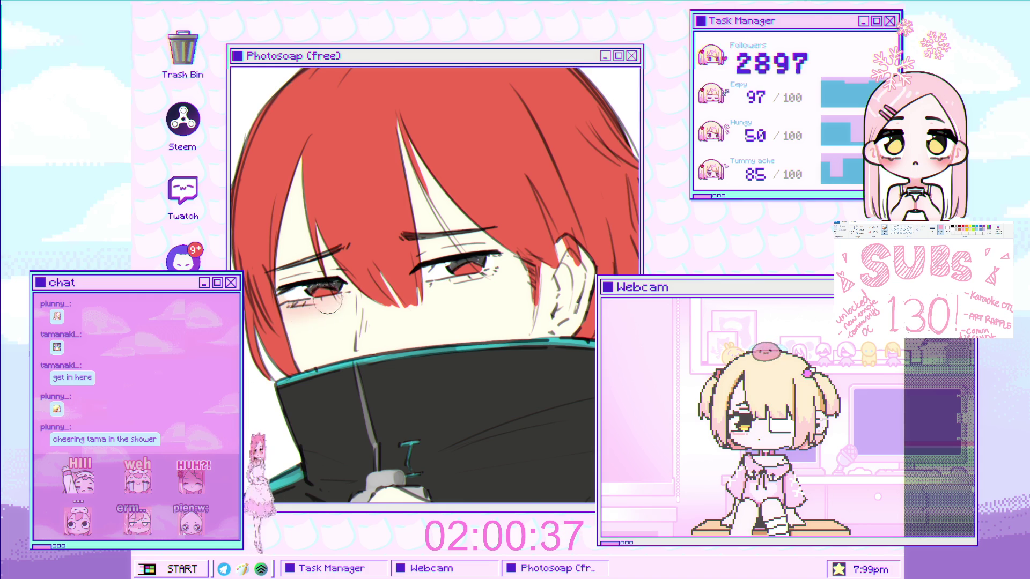
scroll(331, 296, up, 2)
drag(340, 293, 284, 294)
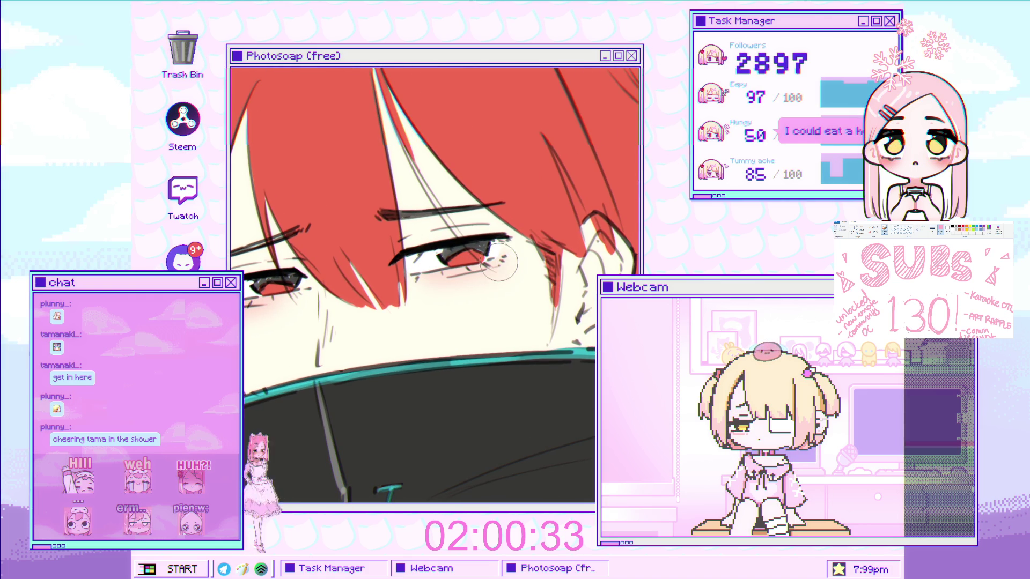
scroll(509, 262, down, 3)
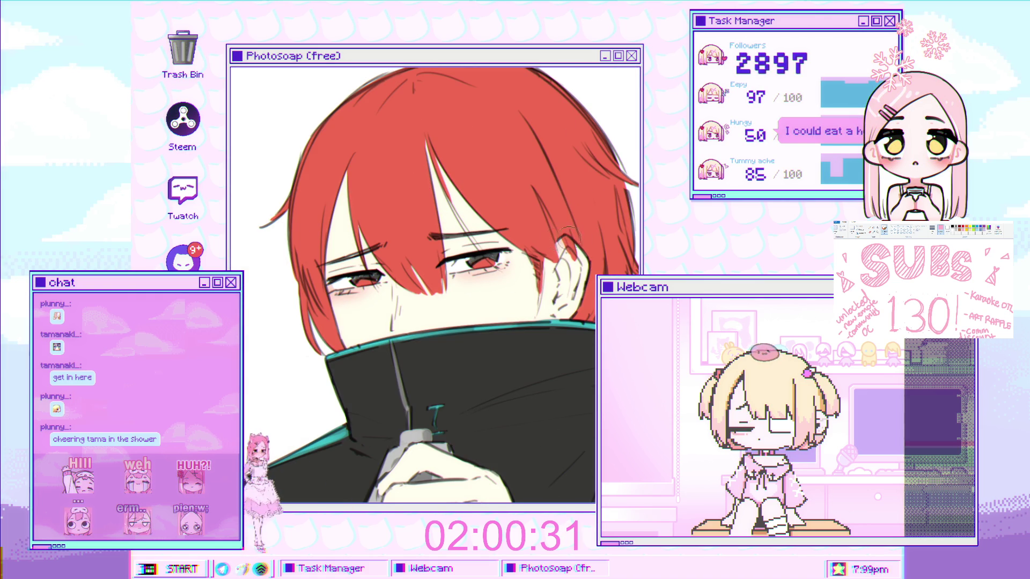
scroll(557, 238, down, 5)
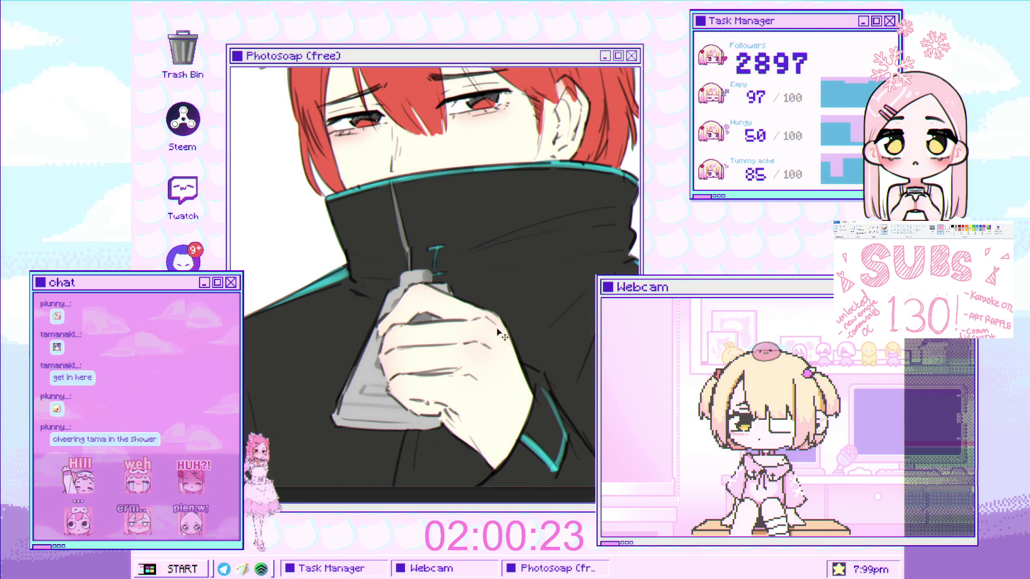
click(459, 364)
key(v)
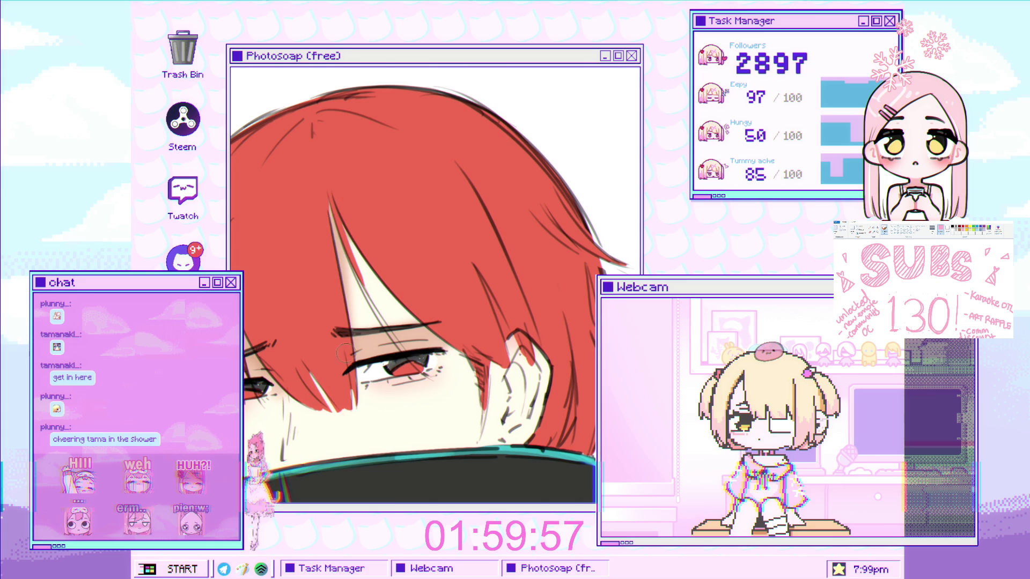
mouse_move(428, 300)
mouse_down()
mouse_move(420, 244)
mouse_move(270, 138)
mouse_up()
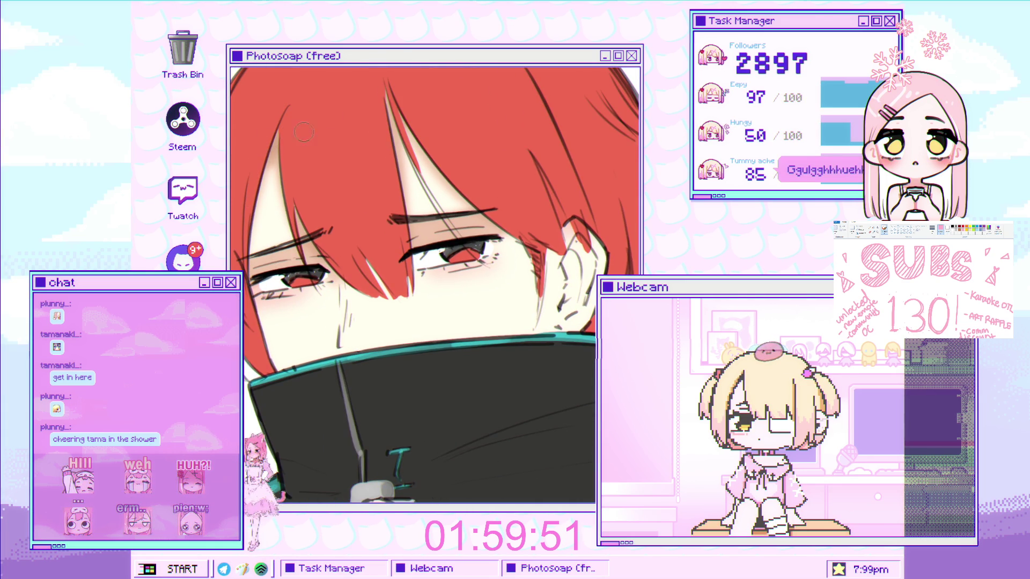
scroll(418, 101, down, 3)
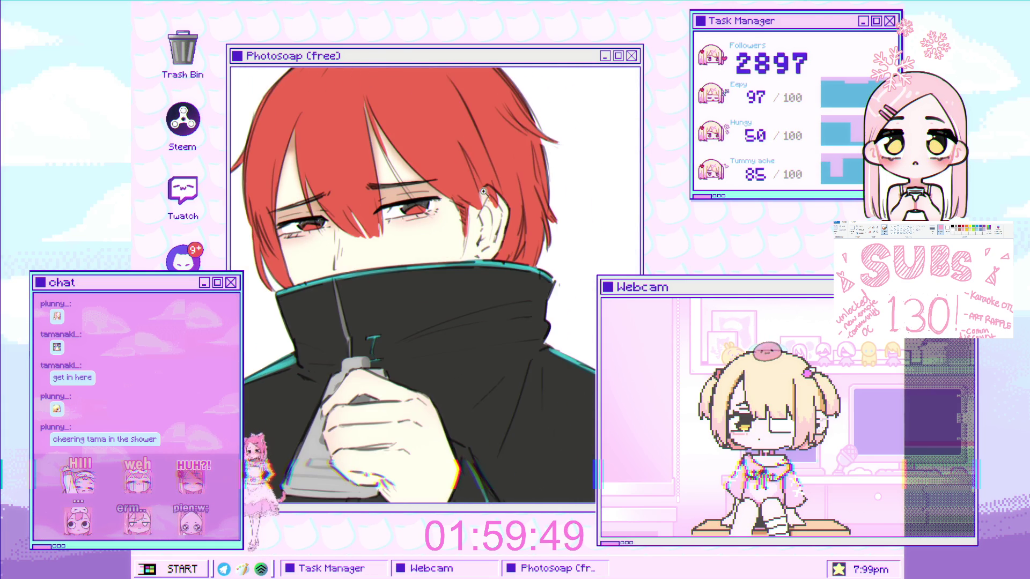
scroll(500, 220, up, 3)
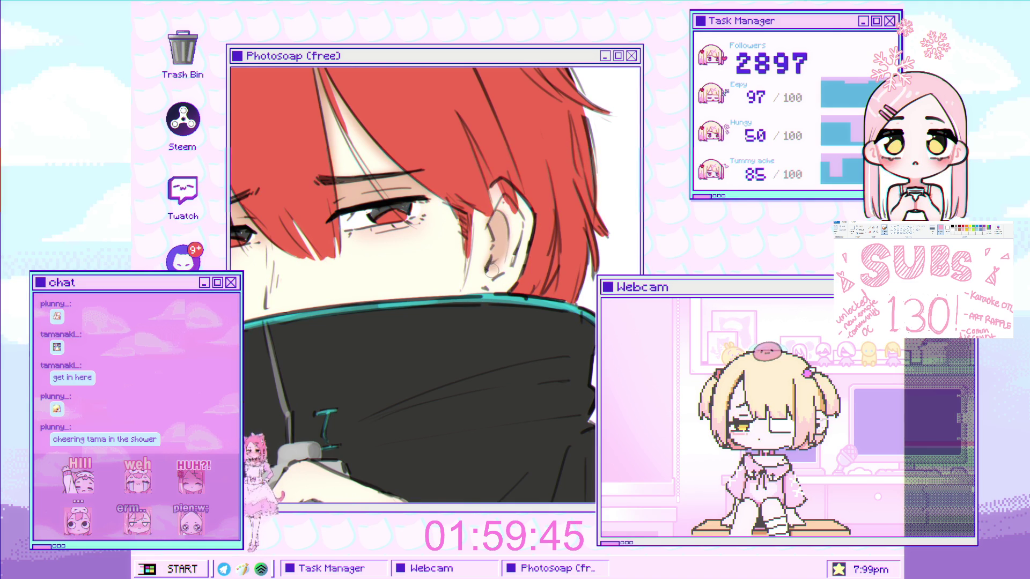
Darken the shading on the boy's ear, then enlarge the brush.
mouse_move(507, 213)
mouse_down()
mouse_move(518, 244)
mouse_move(512, 281)
mouse_up()
scroll(523, 210, down, 2)
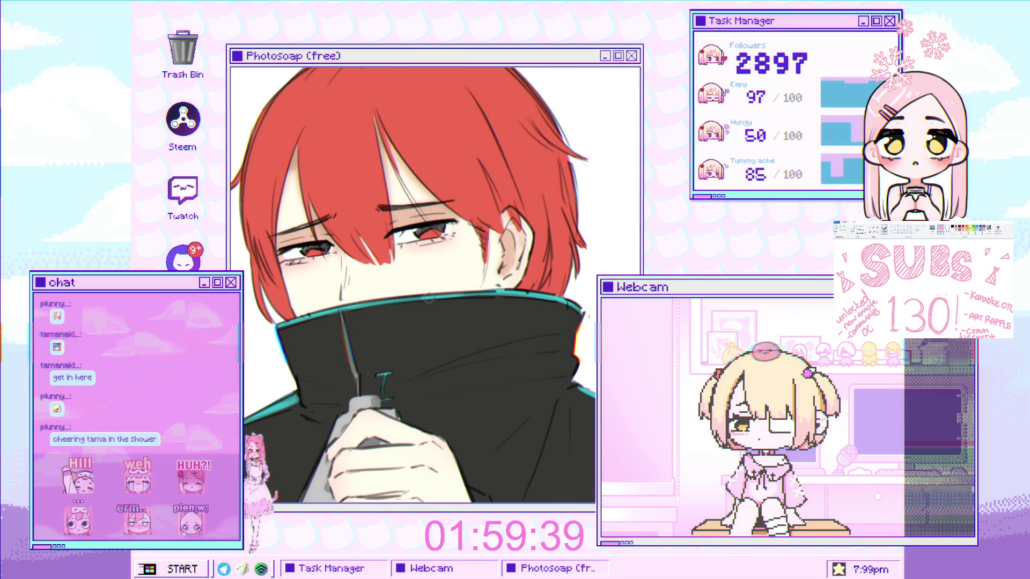
key(bracketright)
key(bracketright)
key(bracketright)
key(bracketright)
key(bracketright)
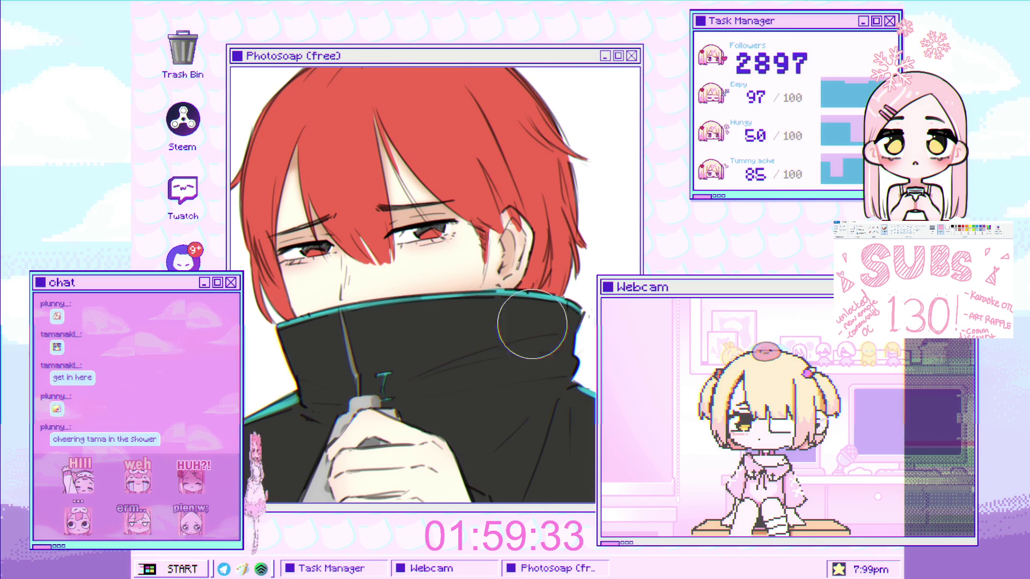
scroll(435, 319, down, 3)
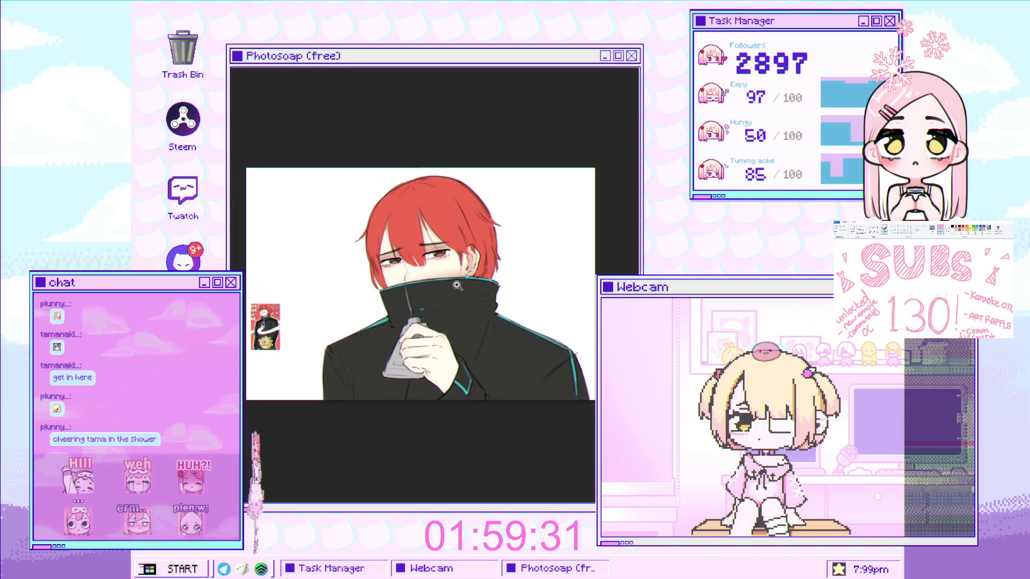
Shrink the brush and shade the crease between the fingers darker.
scroll(387, 436, up, 3)
key(bracketleft)
key(bracketleft)
key(bracketleft)
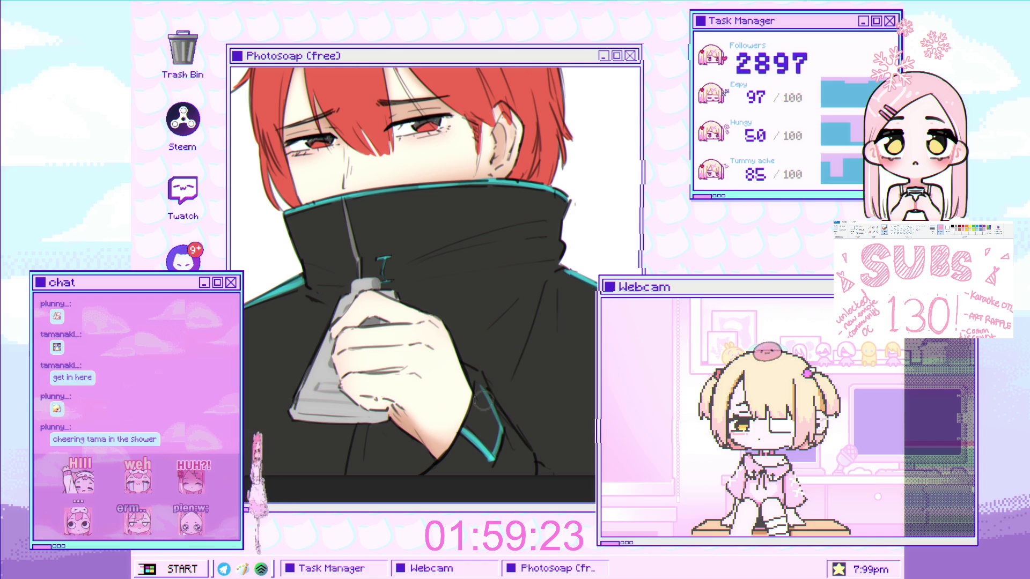
scroll(360, 407, up, 2)
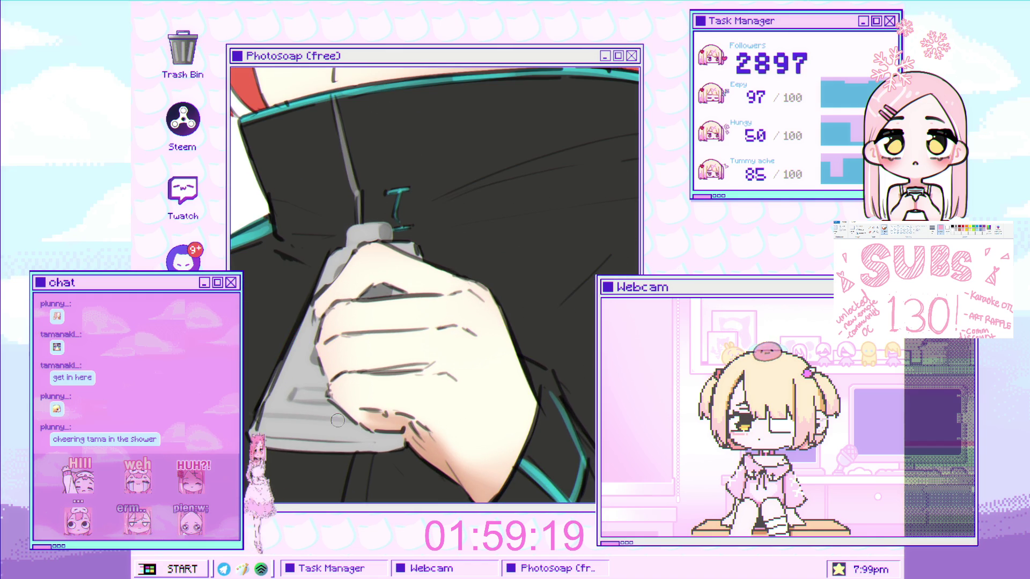
drag(394, 364, 418, 363)
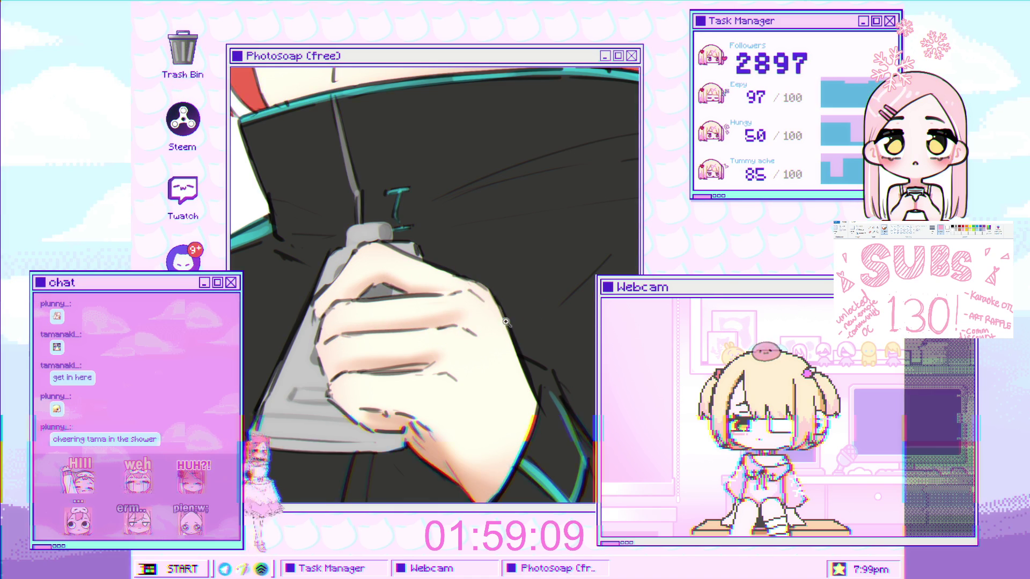
click(406, 336)
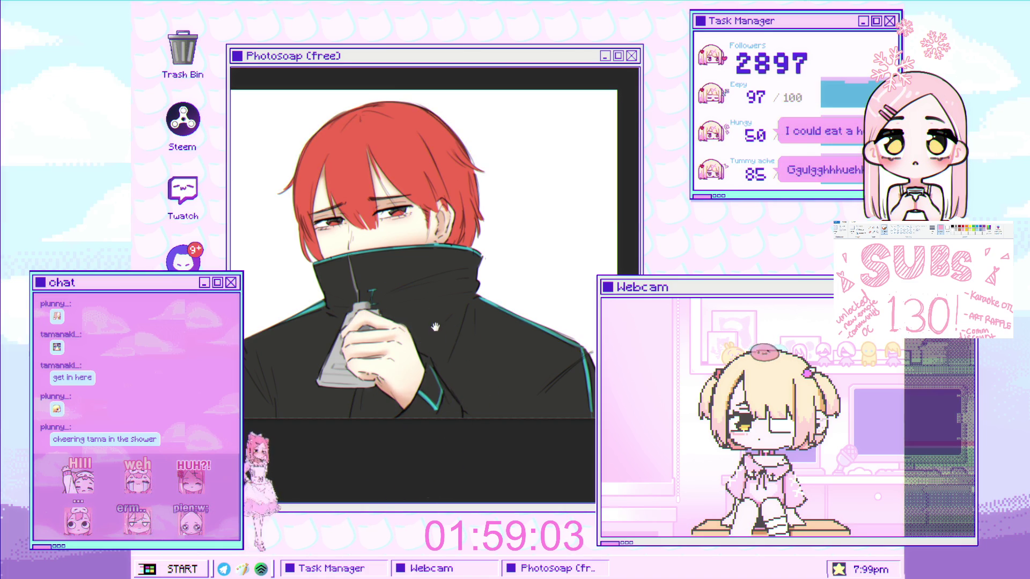
Airbrush a soft lighter tone over the red hair and forehead, then enlarge the brush.
scroll(431, 387, down, 1)
scroll(431, 386, up, 2)
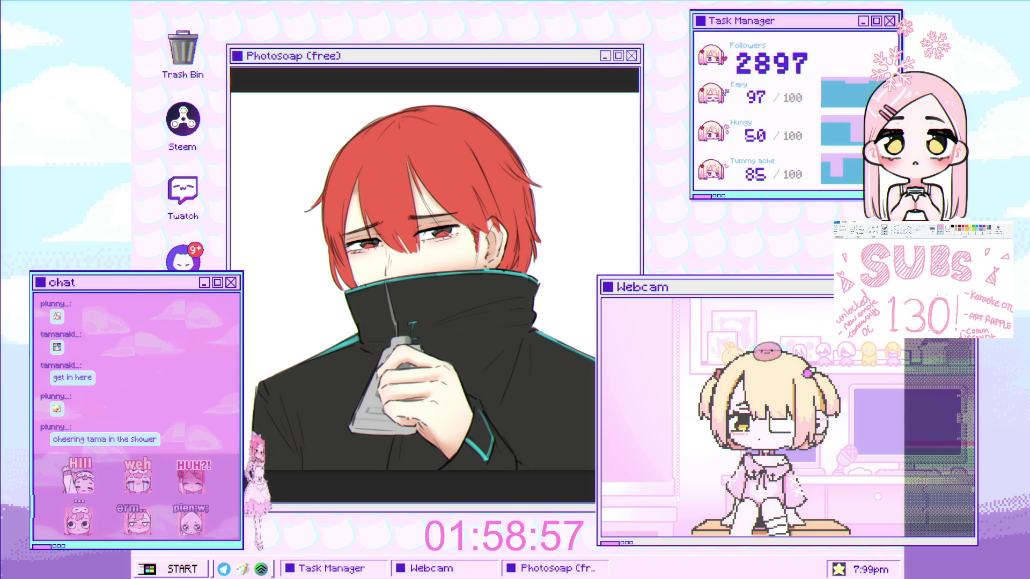
scroll(426, 256, up, 3)
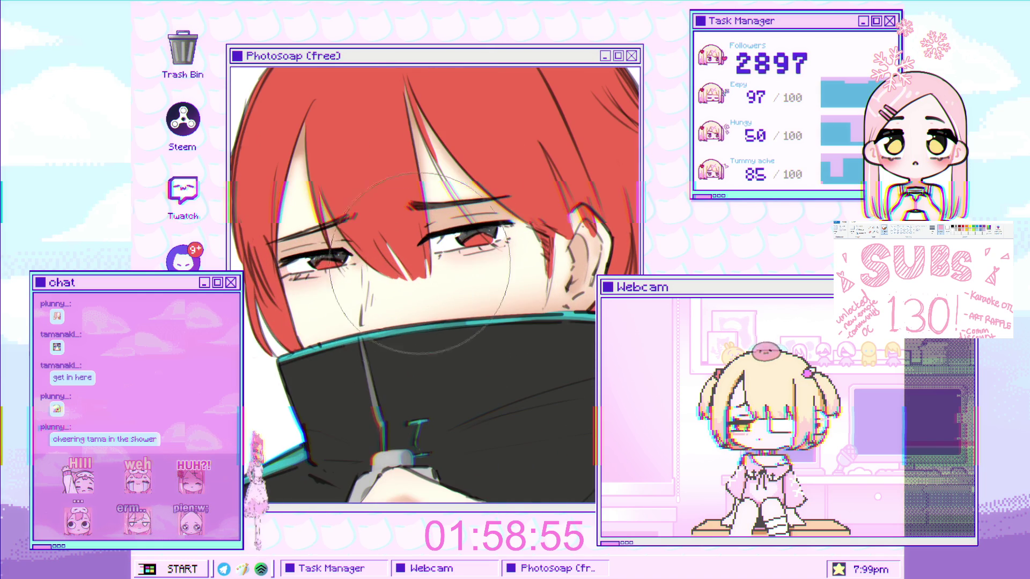
drag(426, 256, 370, 269)
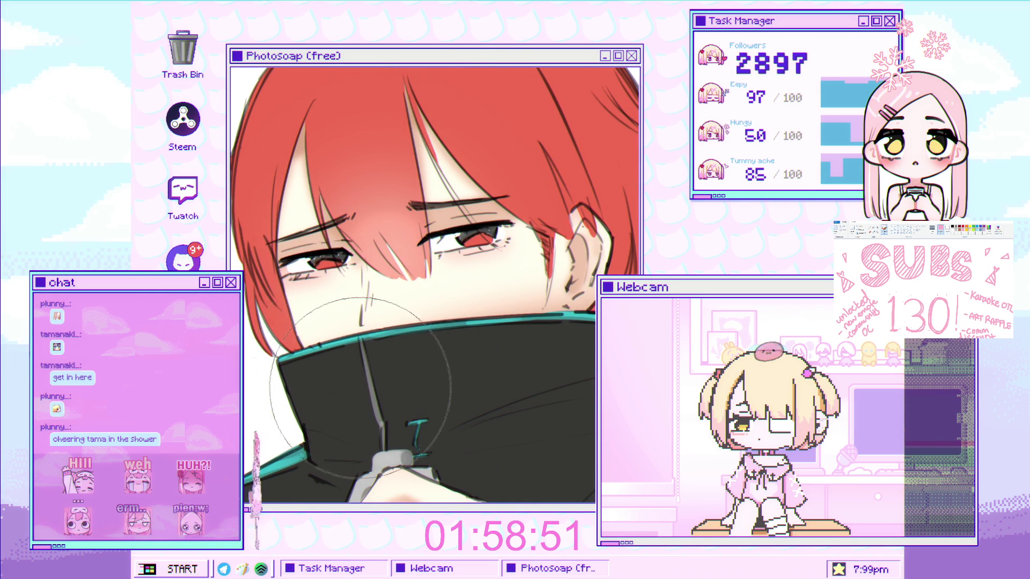
scroll(490, 248, down, 3)
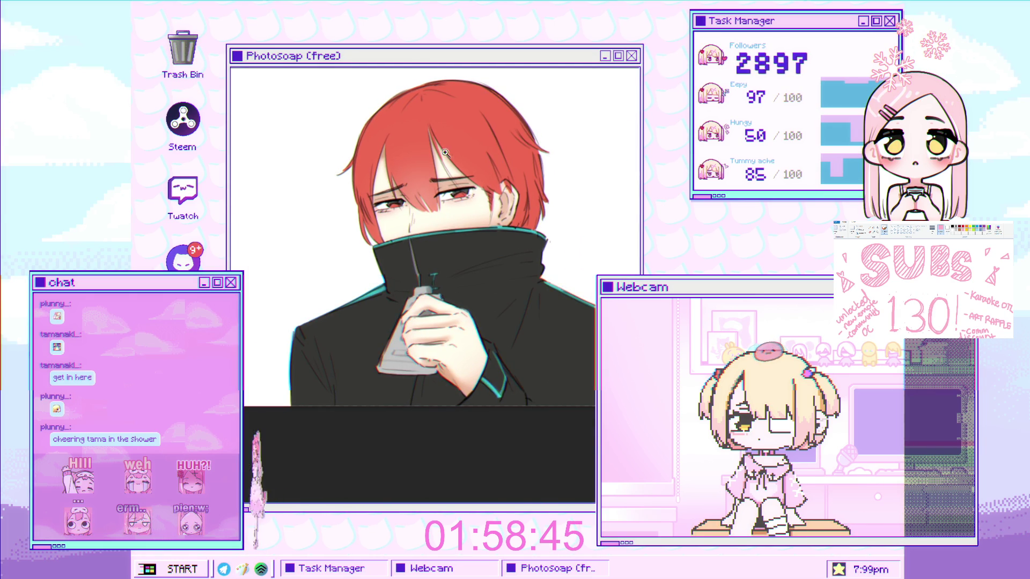
scroll(432, 157, up, 2)
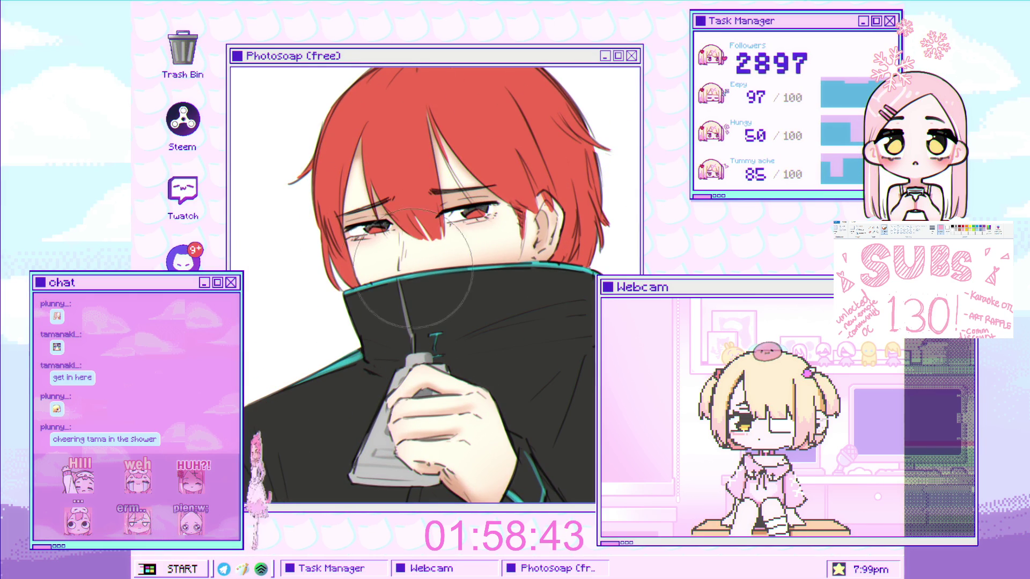
key(bracketright)
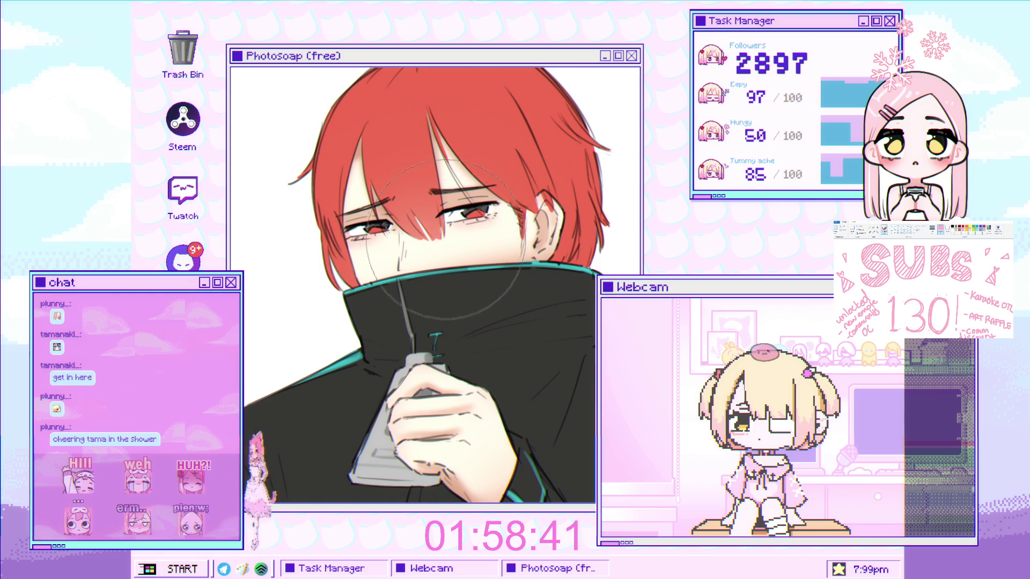
scroll(438, 236, down, 3)
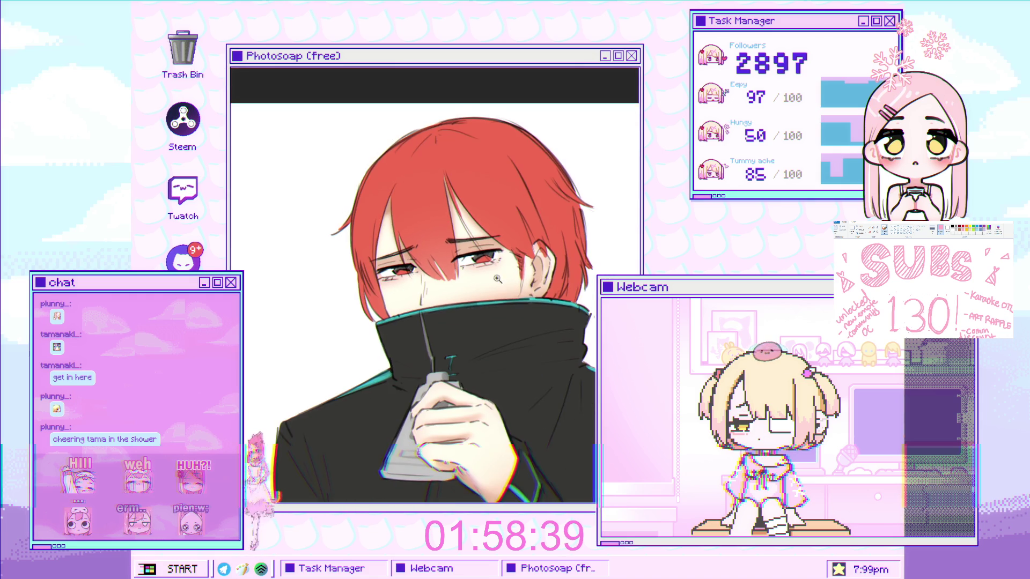
scroll(439, 236, up, 3)
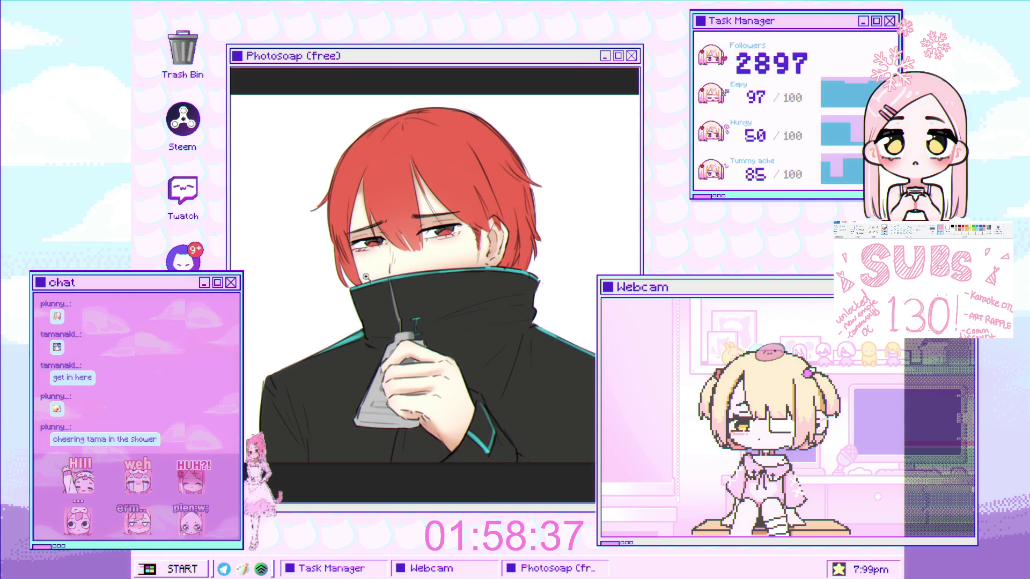
scroll(319, 299, down, 3)
scroll(438, 280, up, 2)
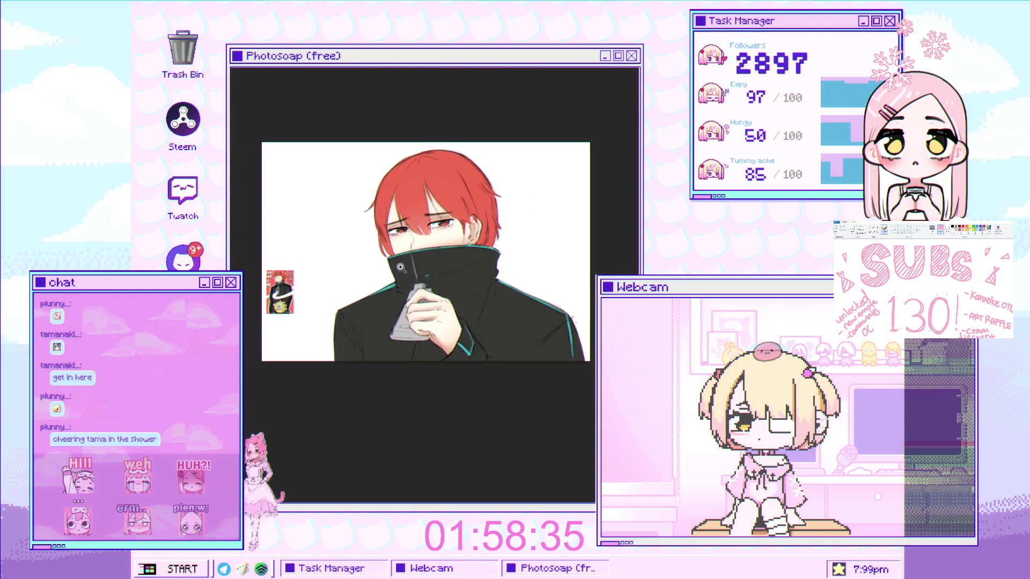
scroll(439, 280, up, 2)
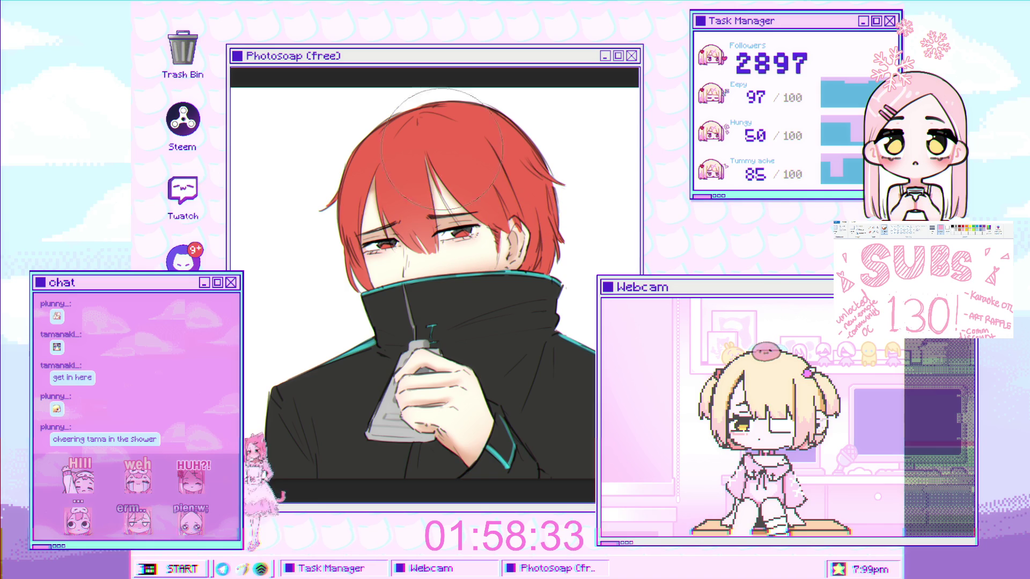
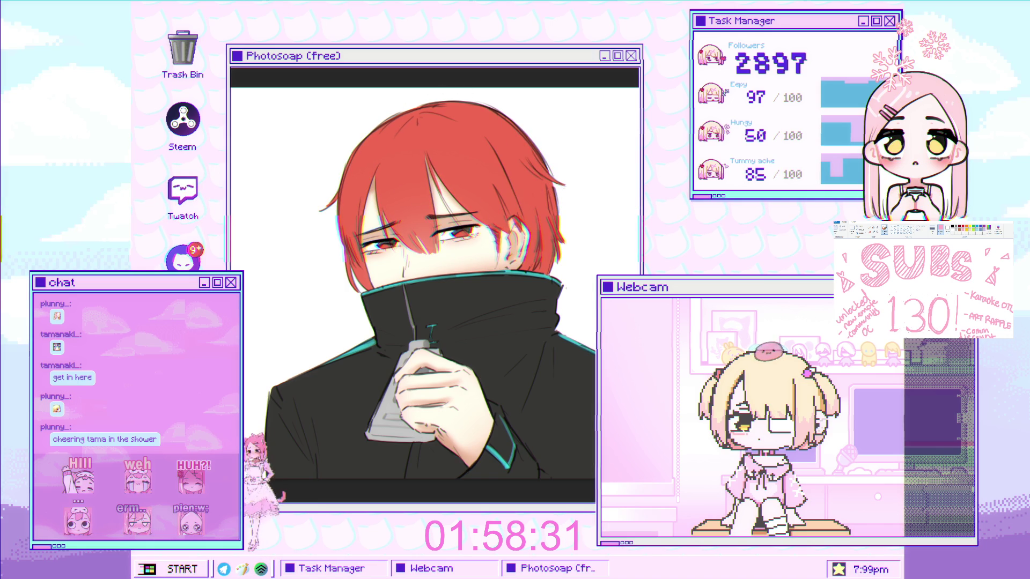
Zoom into the face, shrink the brush, undo the stray mark and dab a light pink highlight on the red hair.
scroll(450, 209, up, 2)
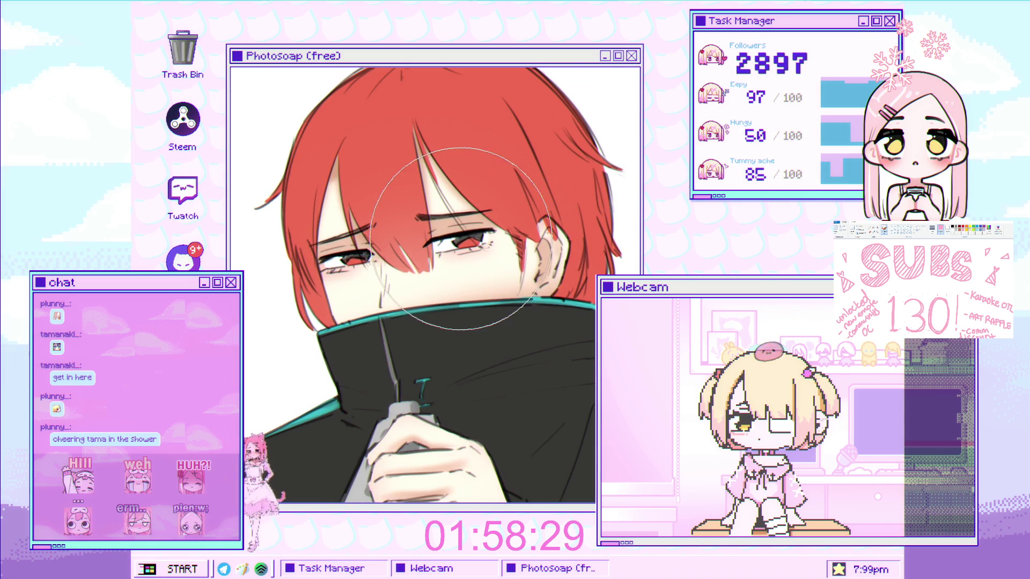
scroll(334, 181, up, 1)
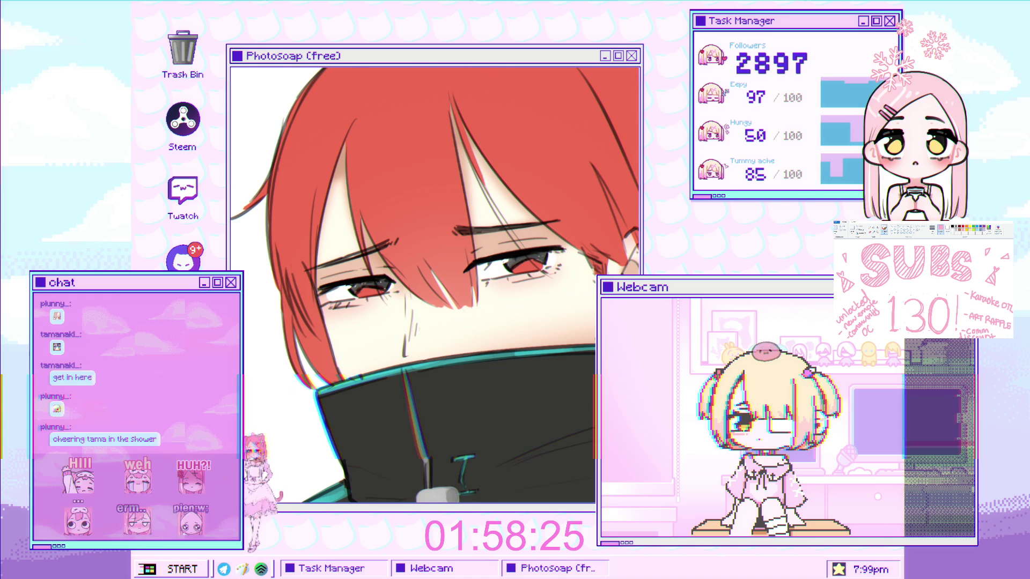
key(bracketleft)
key(bracketleft)
key(bracketleft)
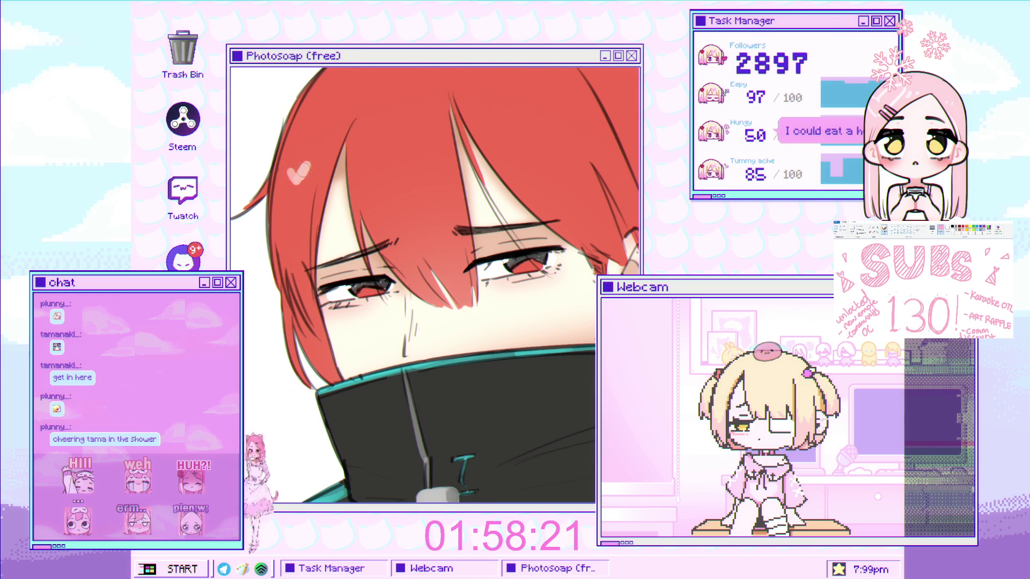
key(ctrl+z)
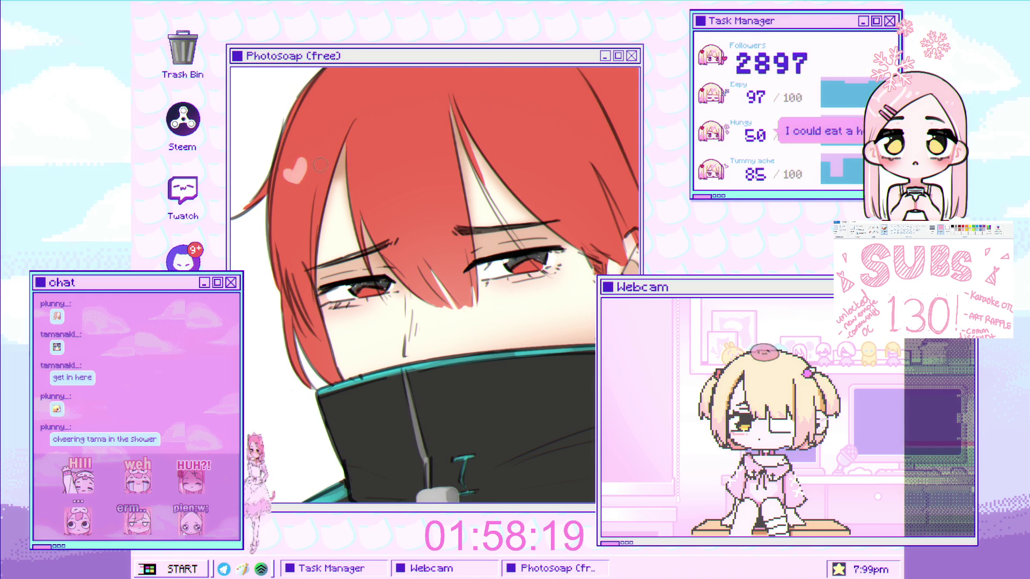
drag(295, 174, 311, 191)
click(311, 179)
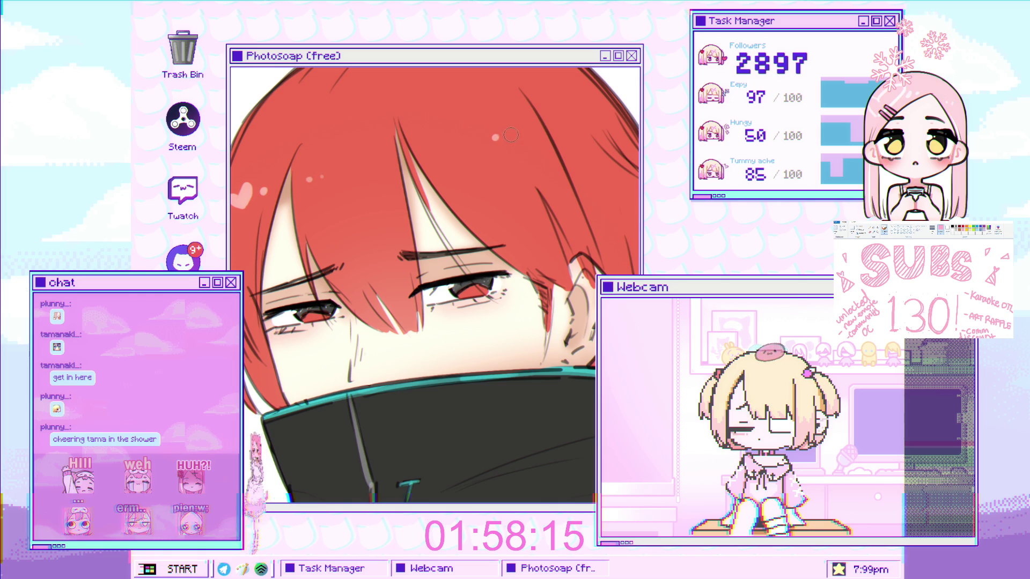
Fit the illustration to the window, zoom in to check the eyes, then return to the full upright view.
key(ctrl+0)
scroll(499, 196, up, 2)
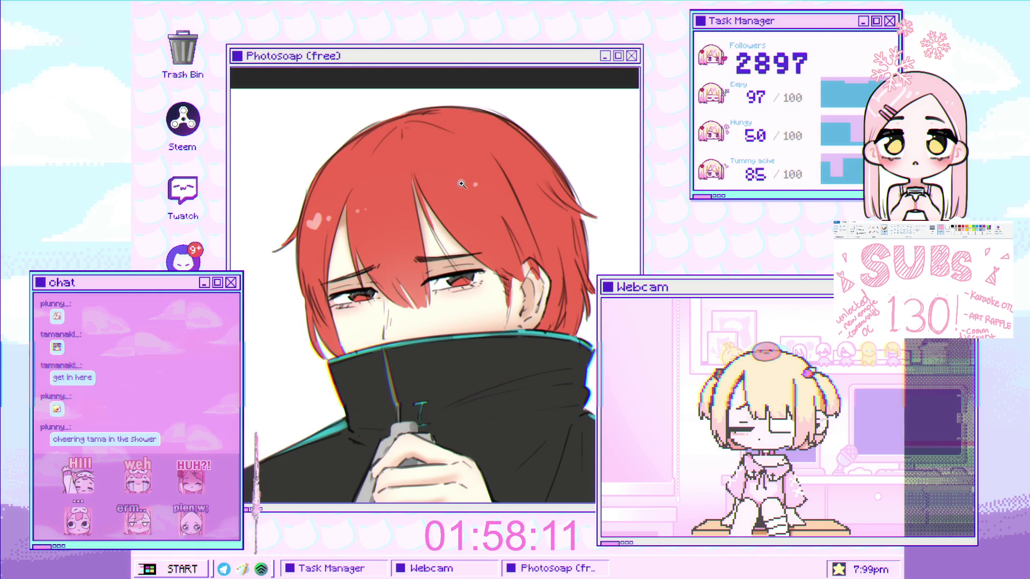
scroll(489, 190, up, 2)
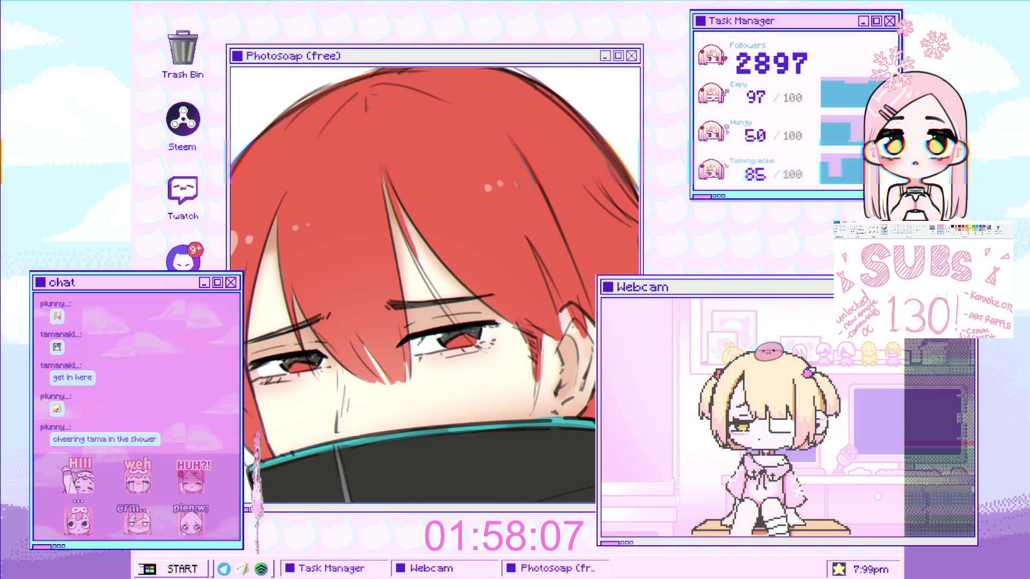
scroll(524, 184, down, 2)
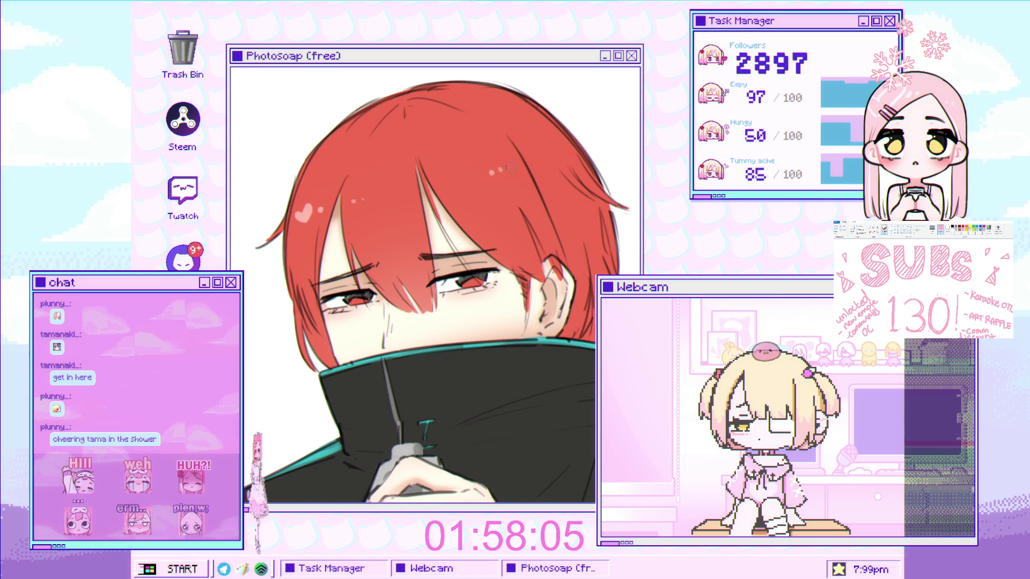
drag(536, 183, 506, 171)
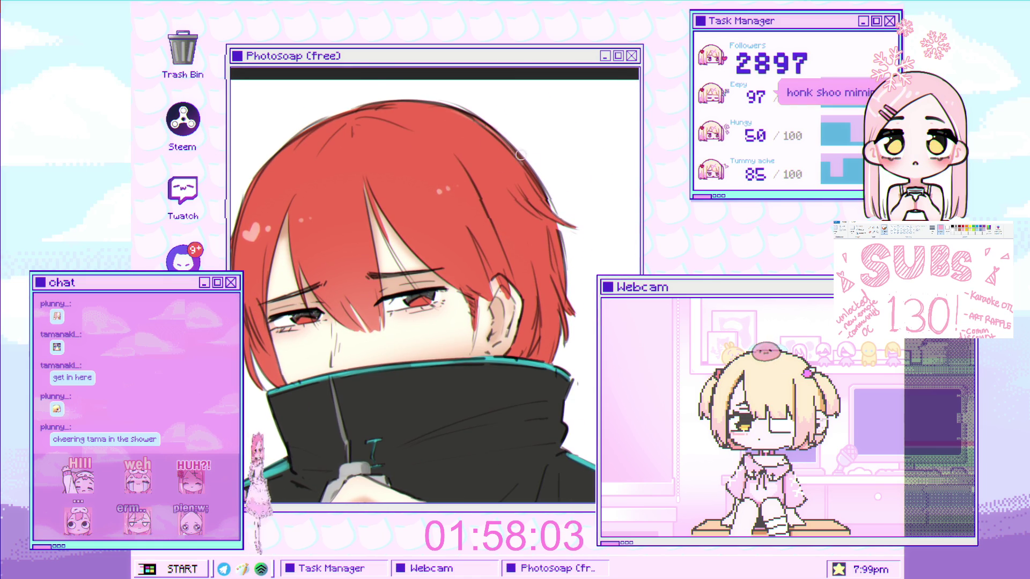
scroll(601, 170, up, 5)
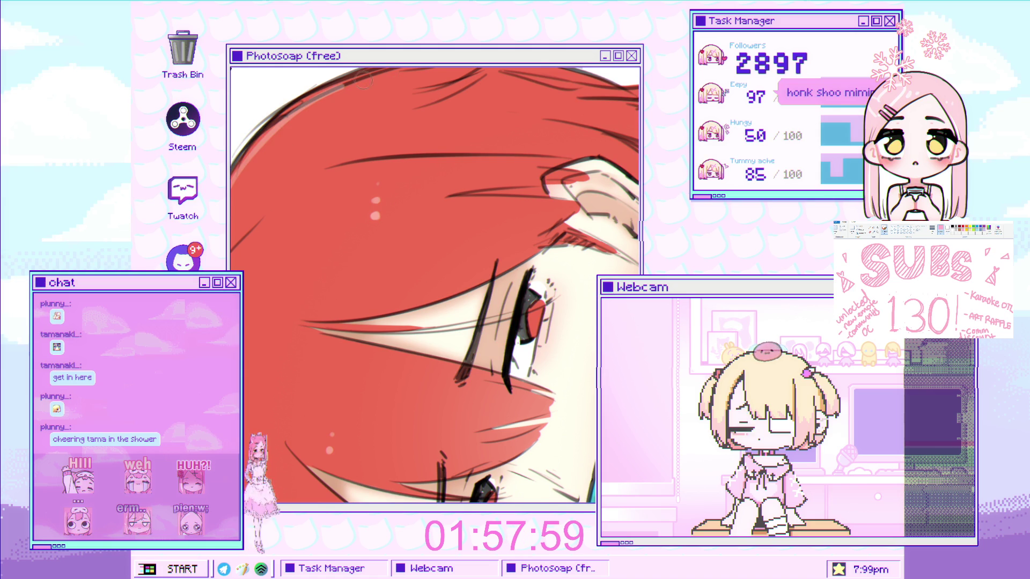
key(ctrl+0)
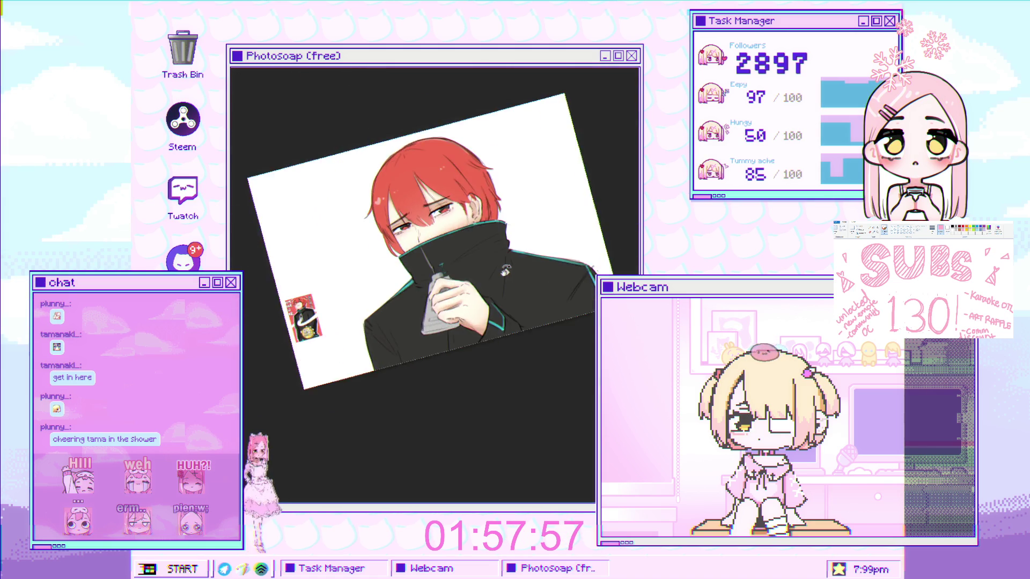
Paint a grey stroke along the collar edge beside the hand holding the bottle.
scroll(504, 281, up, 5)
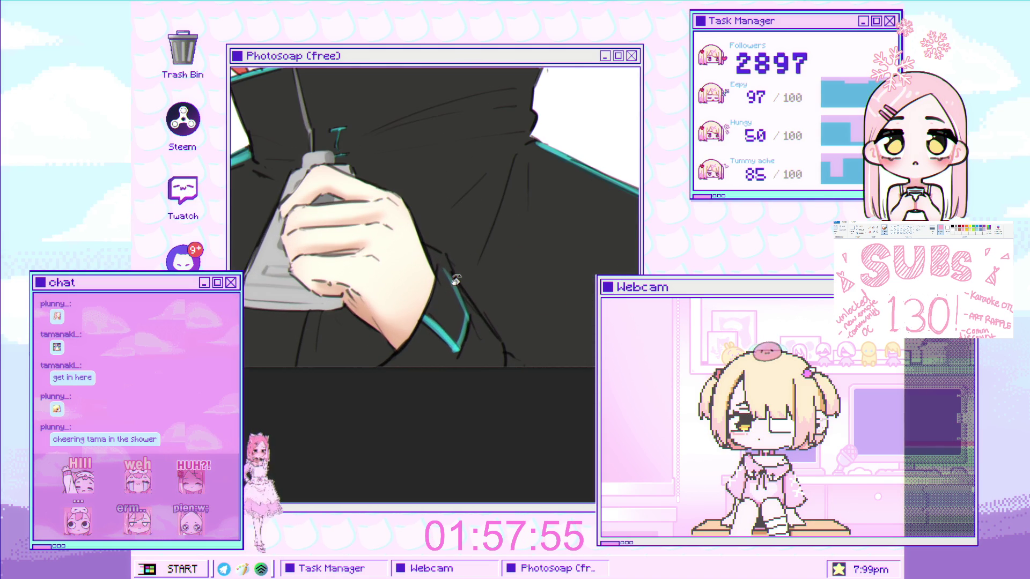
scroll(318, 314, up, 2)
mouse_move(322, 318)
mouse_down()
mouse_move(329, 335)
mouse_move(253, 394)
mouse_up()
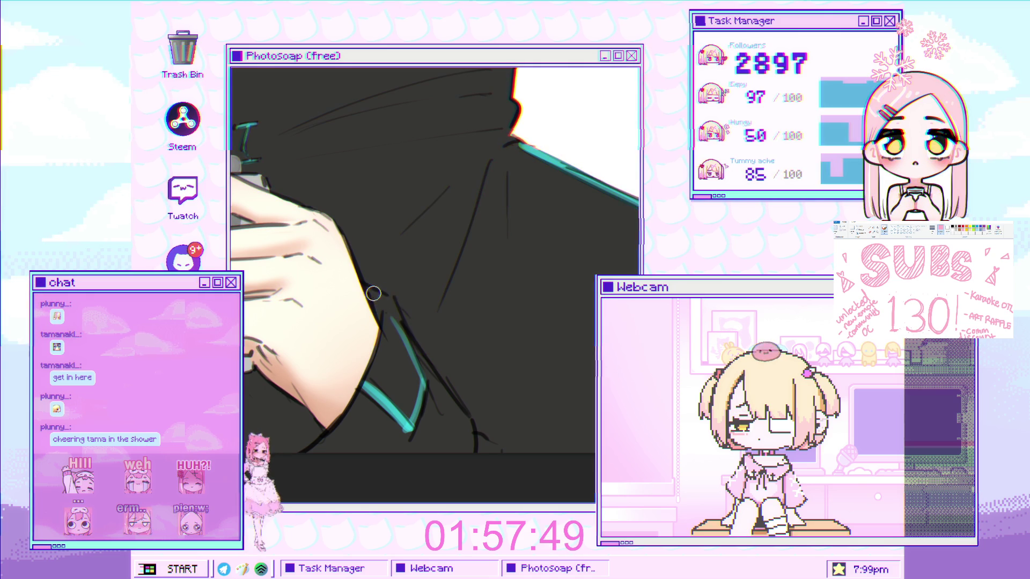
drag(376, 300, 338, 278)
mouse_move(381, 327)
mouse_down()
mouse_move(429, 397)
mouse_move(504, 359)
mouse_up()
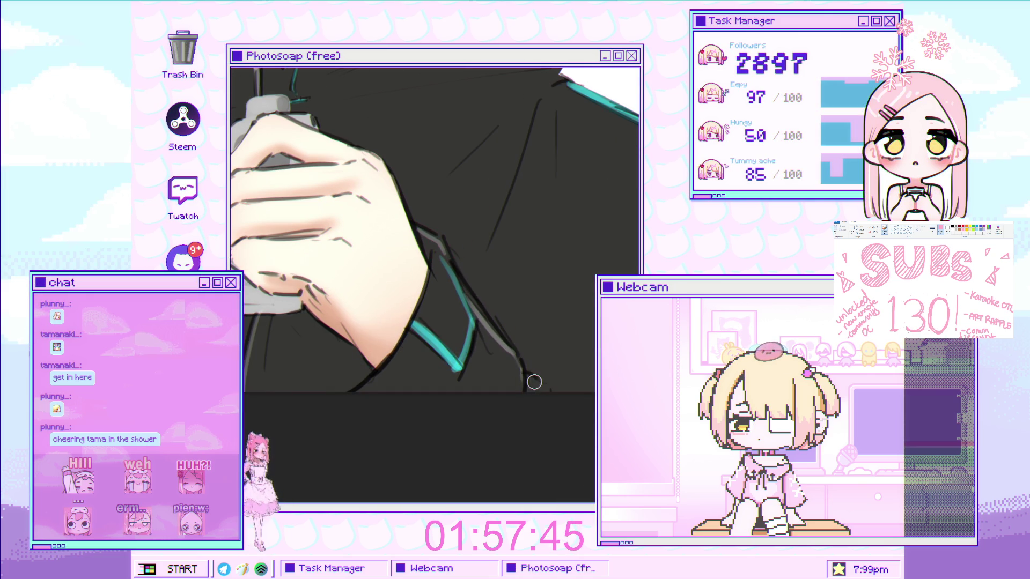
Recentre the view on the whole figure and zoom back out.
scroll(537, 384, up, 5)
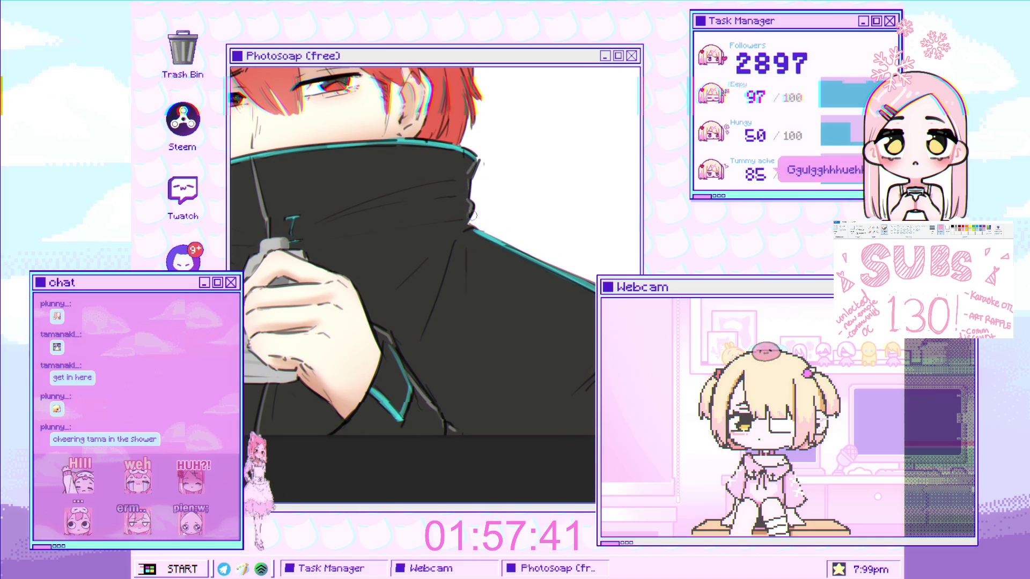
scroll(472, 216, up, 3)
drag(472, 225, 489, 261)
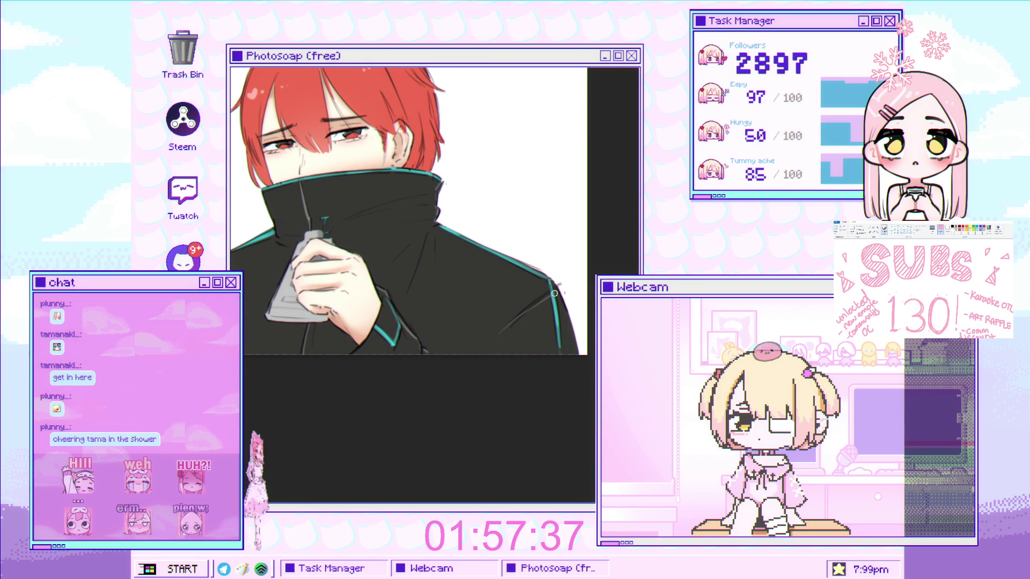
mouse_move(554, 295)
mouse_down()
mouse_move(433, 280)
mouse_move(445, 242)
mouse_move(436, 159)
mouse_up()
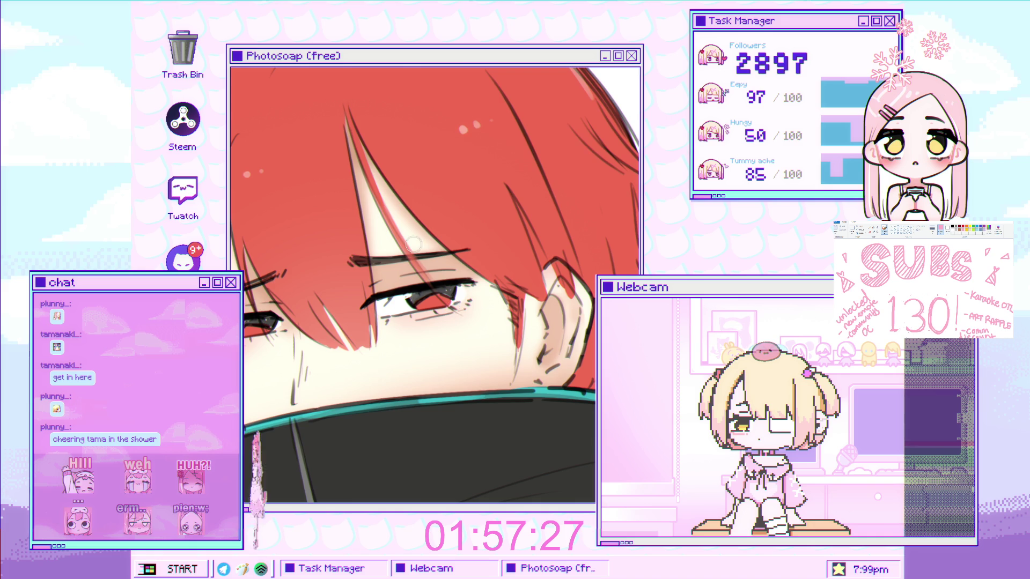
scroll(457, 243, down, 5)
scroll(522, 129, up, 3)
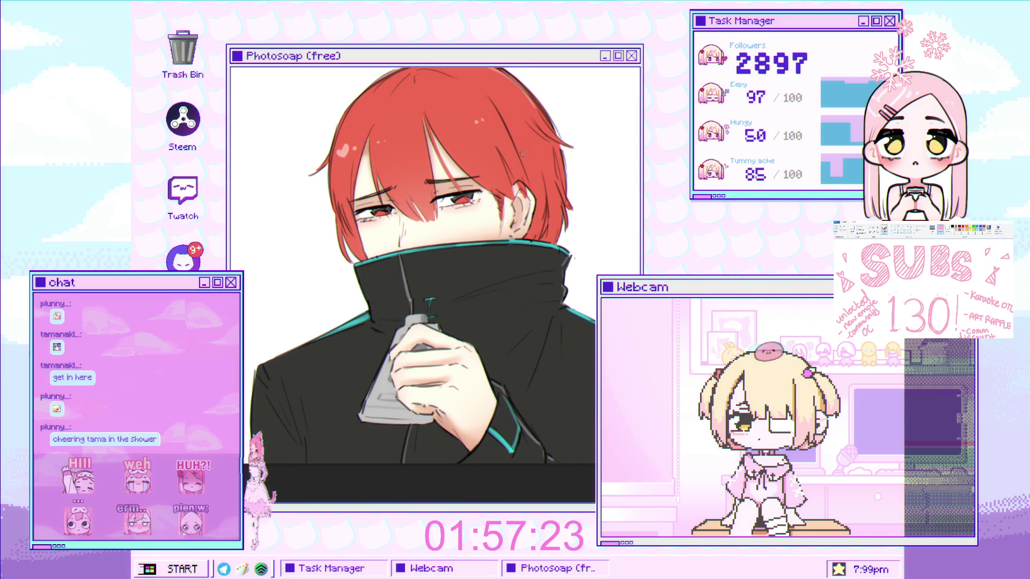
scroll(459, 204, down, 2)
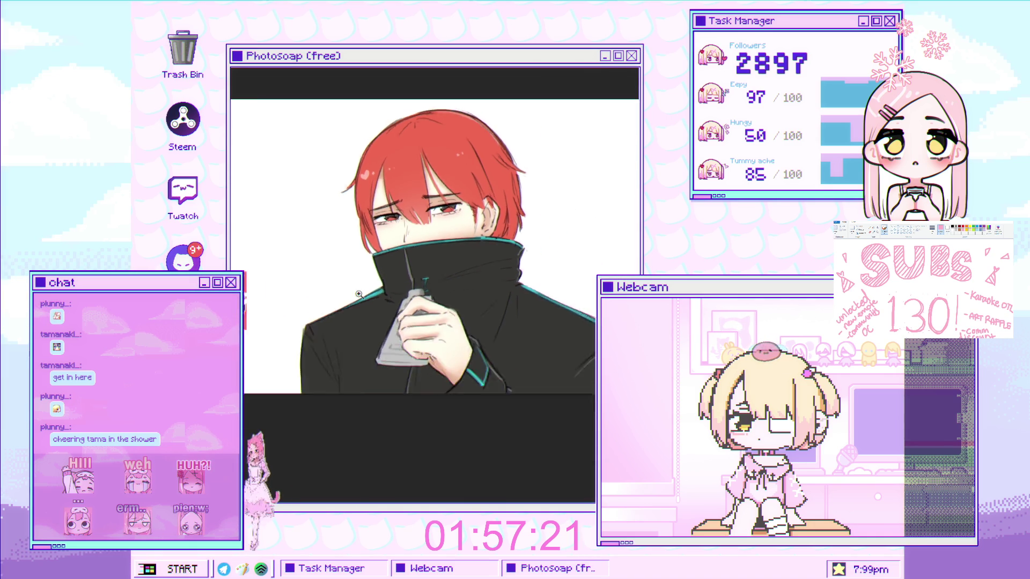
scroll(459, 204, up, 1)
scroll(459, 205, up, 1)
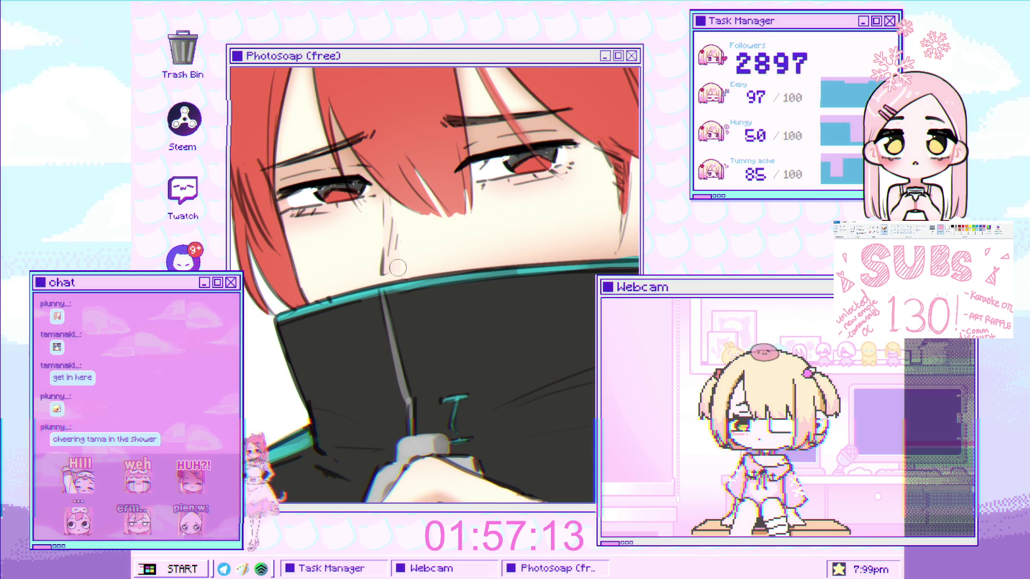
scroll(436, 252, down, 3)
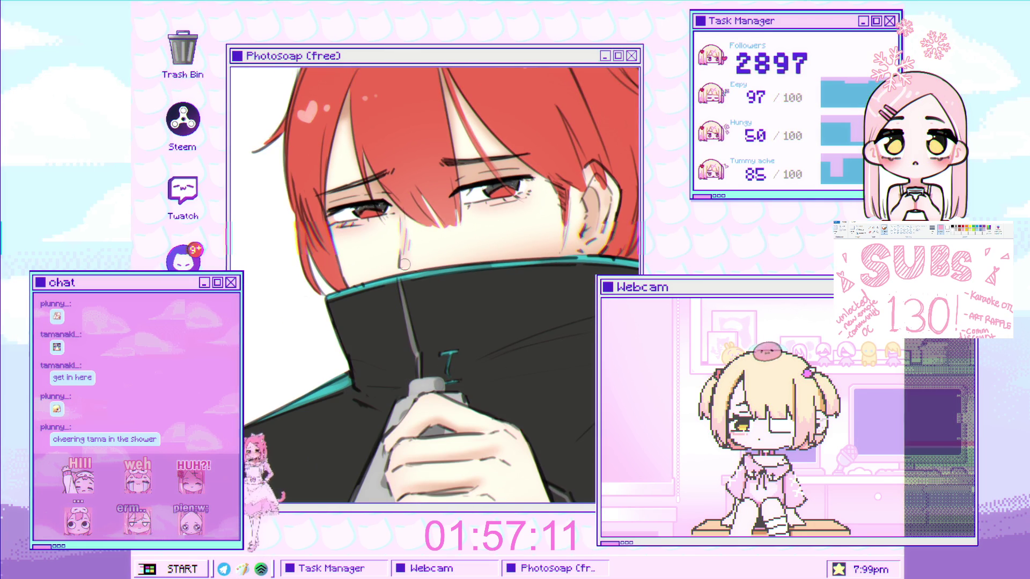
scroll(422, 296, down, 2)
scroll(422, 296, up, 4)
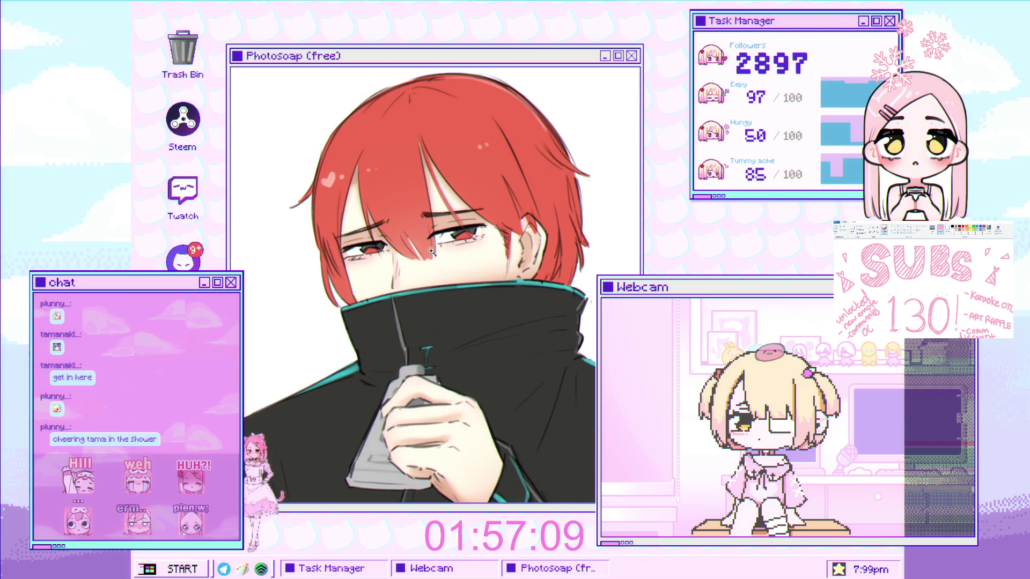
scroll(420, 299, down, 2)
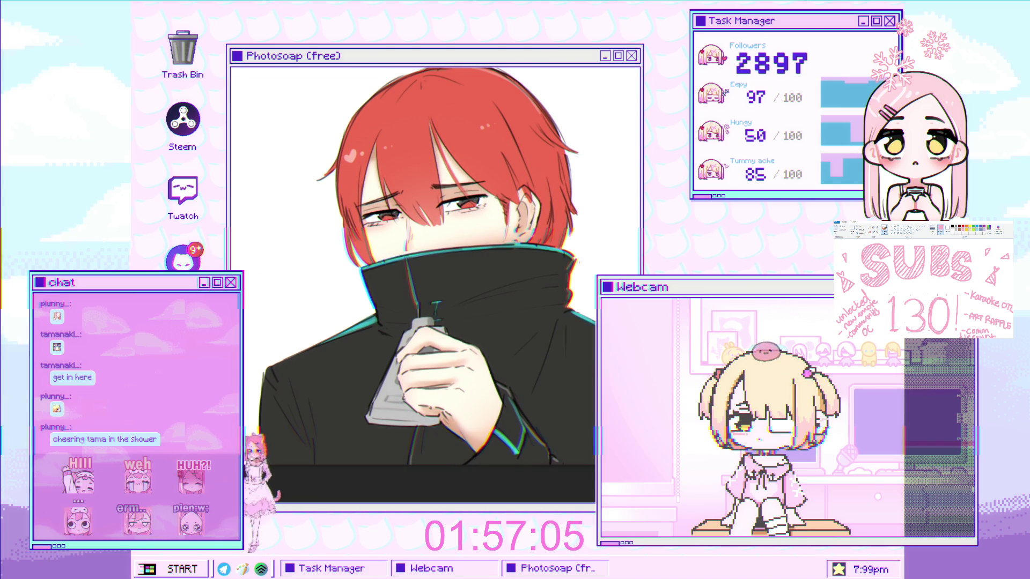
scroll(442, 204, up, 3)
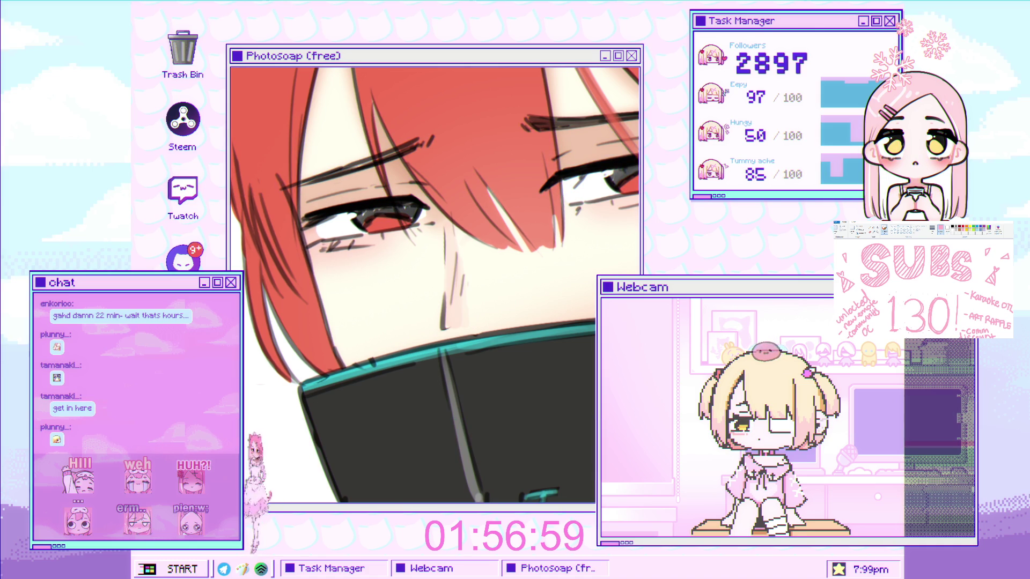
Zoom into the eyes, paint a thin blush stroke beneath the right eye, then reframe on the boy's face.
scroll(322, 274, up, 1)
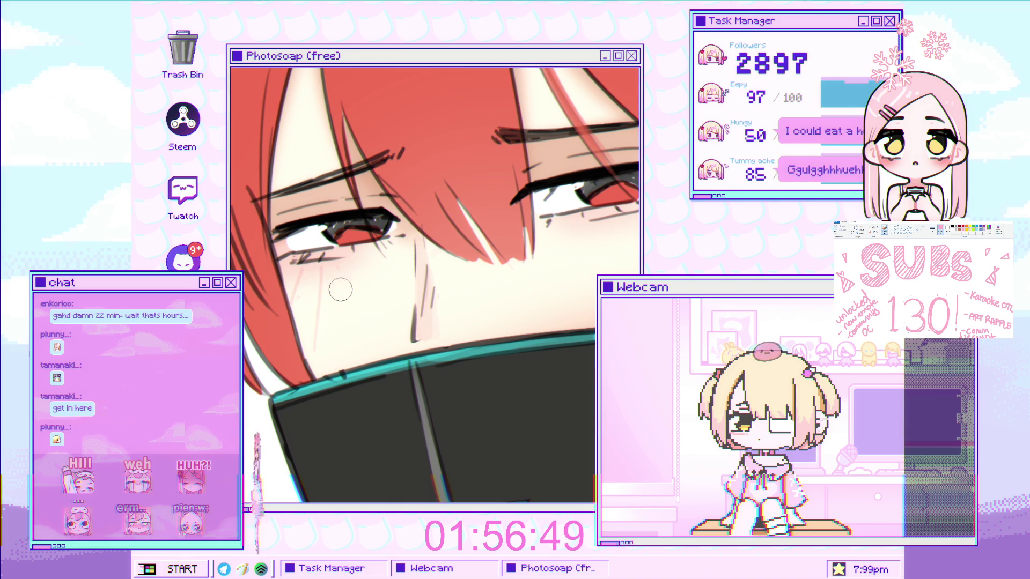
scroll(370, 268, down, 3)
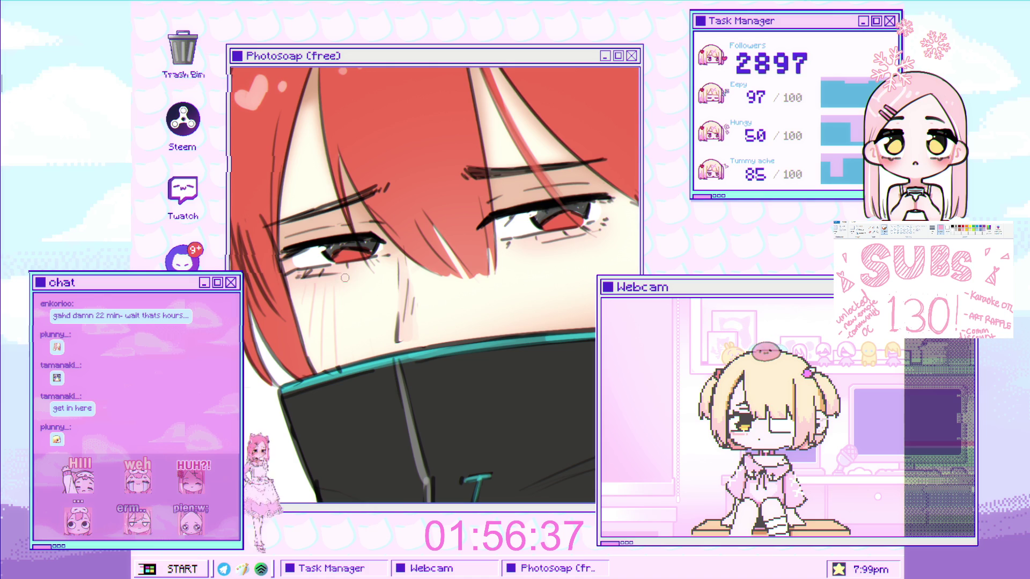
scroll(378, 290, up, 3)
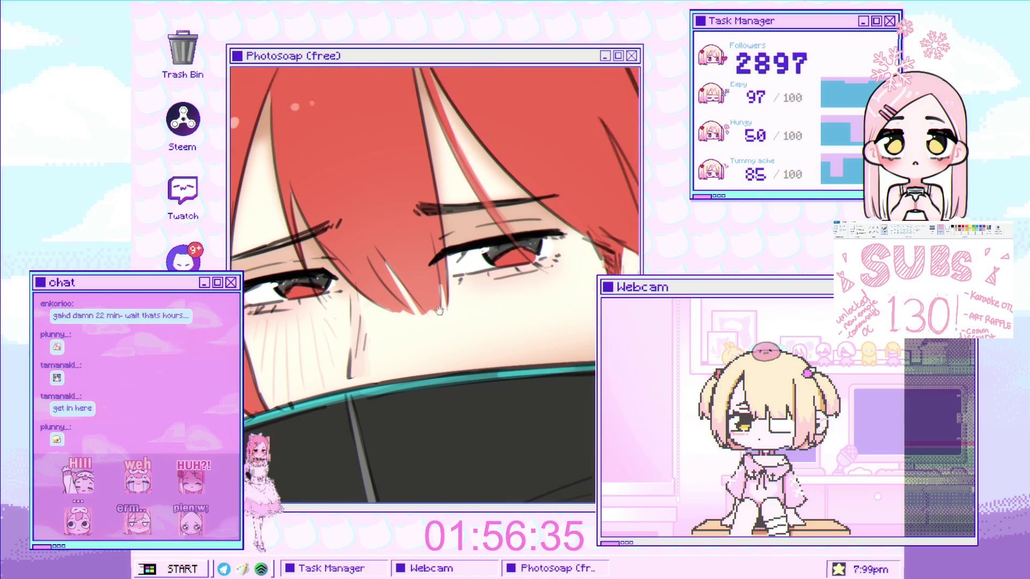
drag(365, 272, 365, 358)
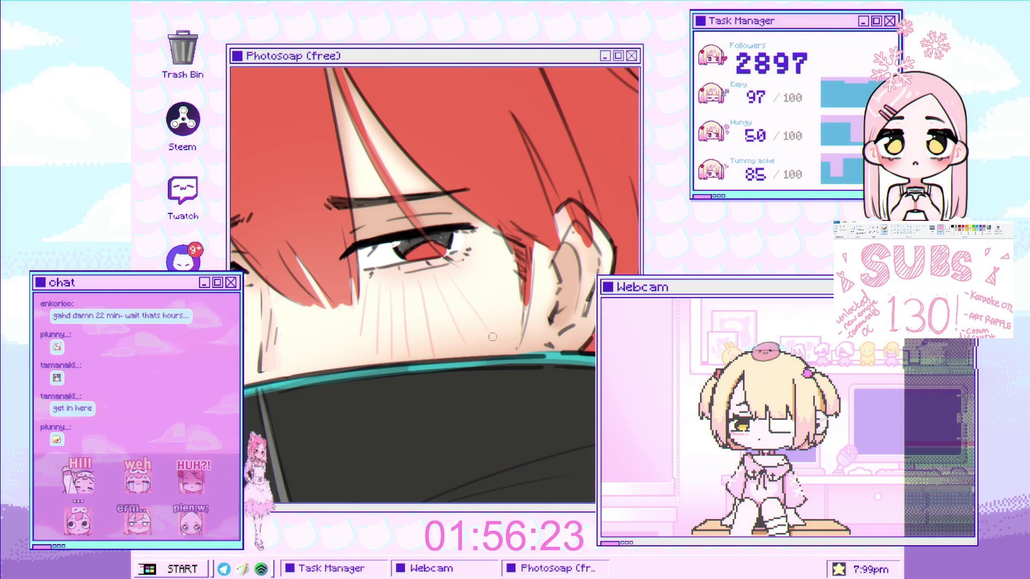
scroll(456, 322, down, 3)
scroll(456, 322, down, 2)
drag(456, 322, 492, 214)
click(492, 204)
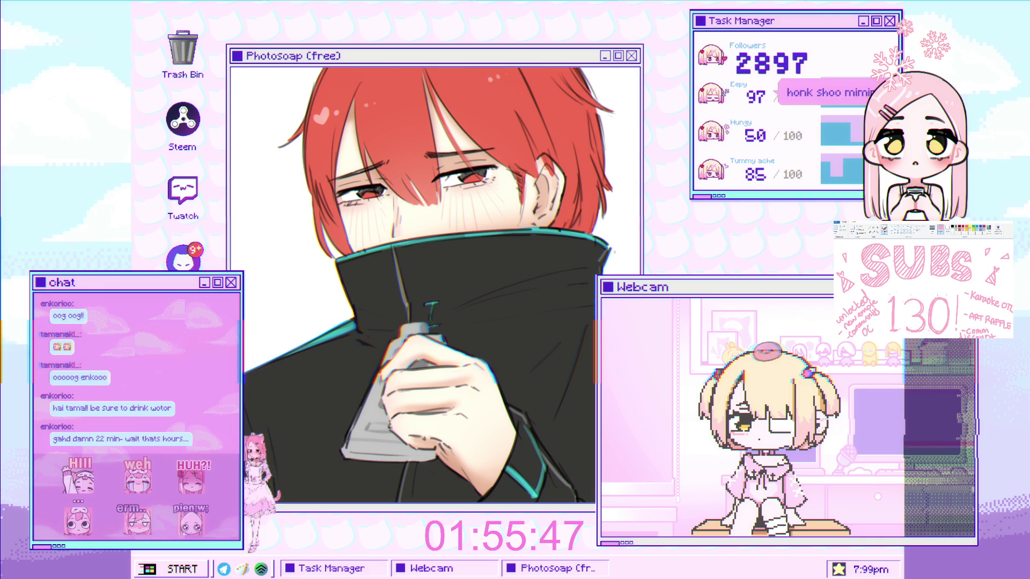
scroll(402, 299, down, 3)
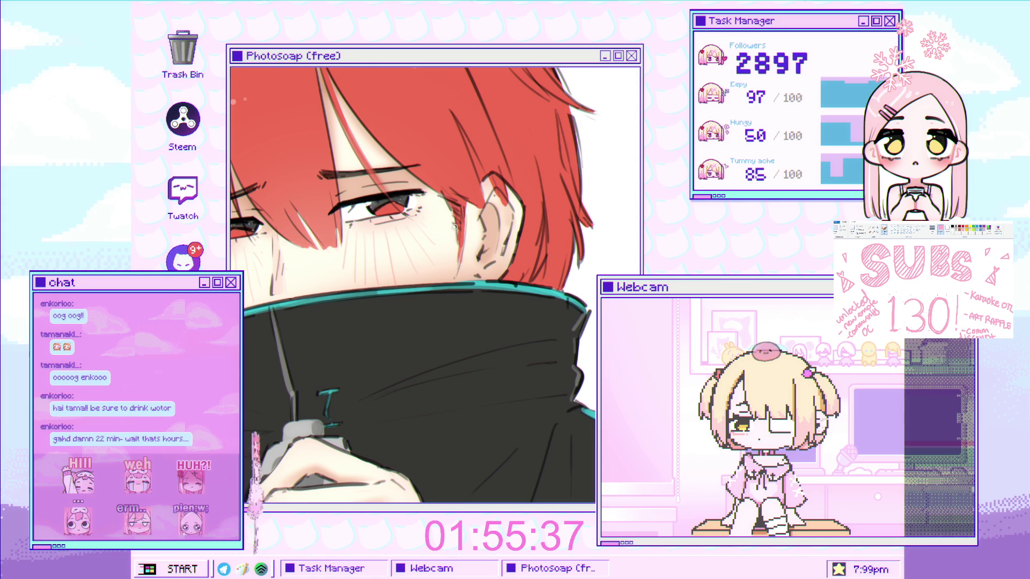
scroll(459, 281, down, 3)
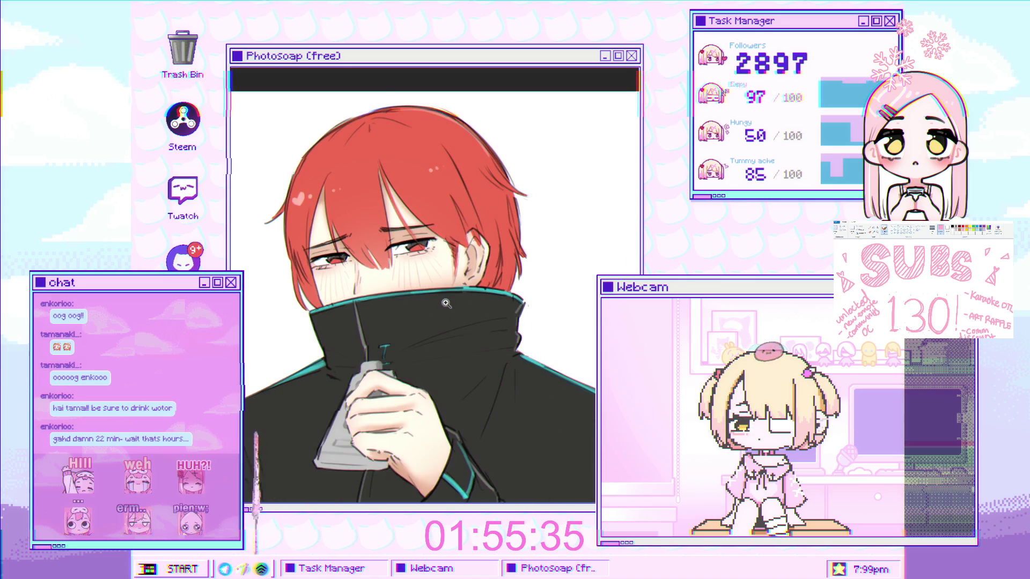
scroll(449, 296, down, 4)
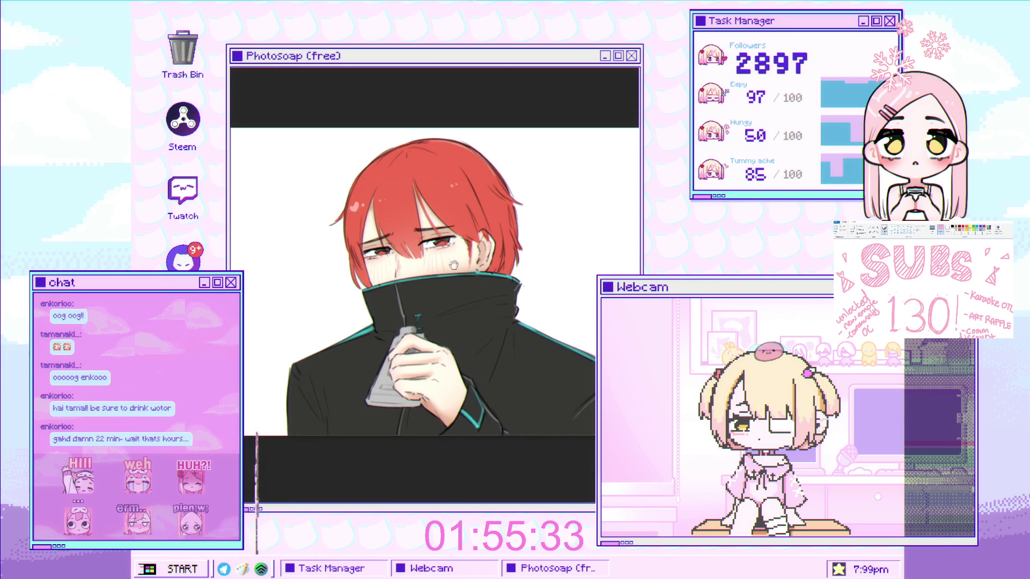
scroll(413, 241, up, 3)
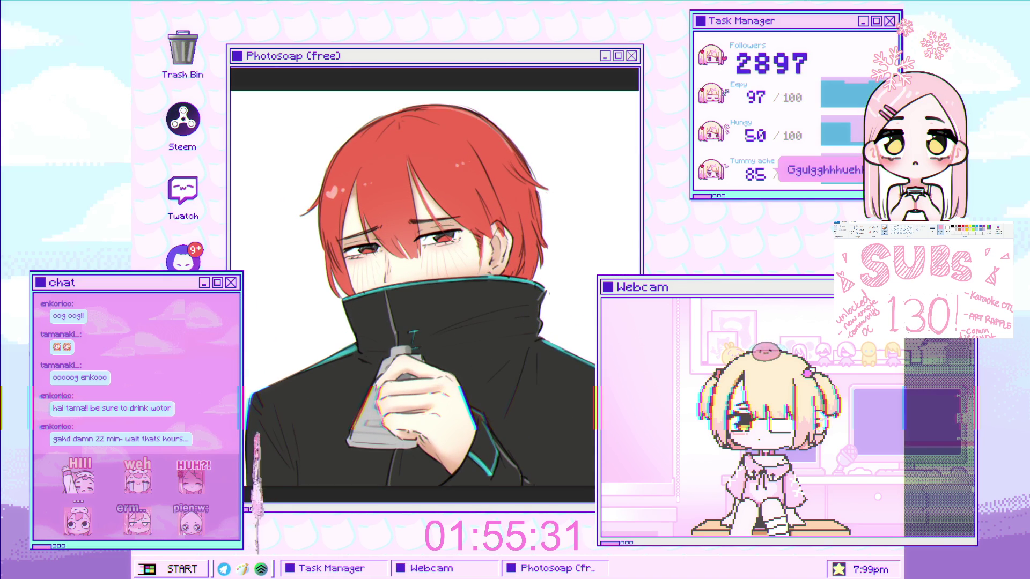
scroll(435, 262, down, 2)
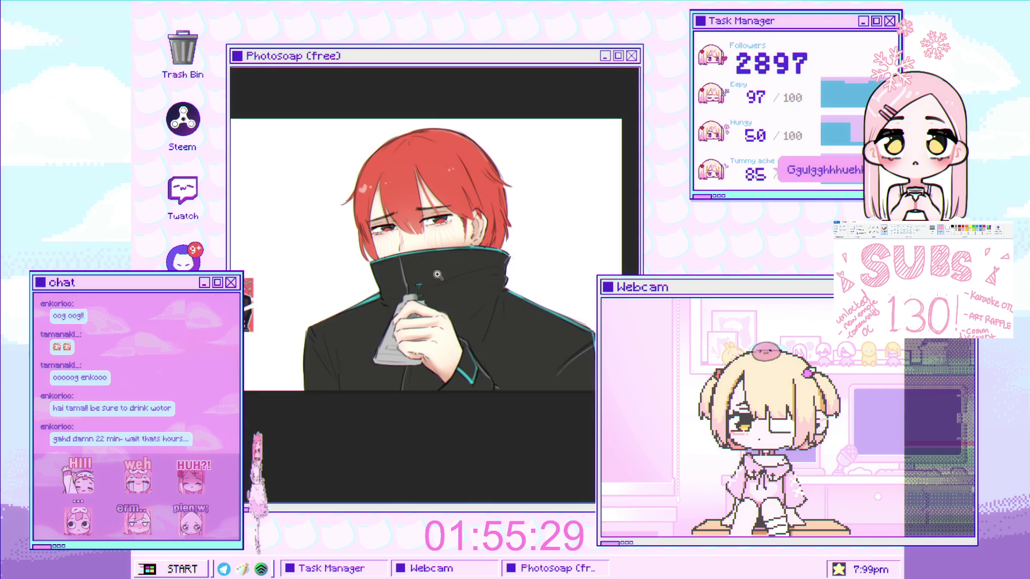
scroll(418, 284, up, 2)
scroll(418, 284, down, 2)
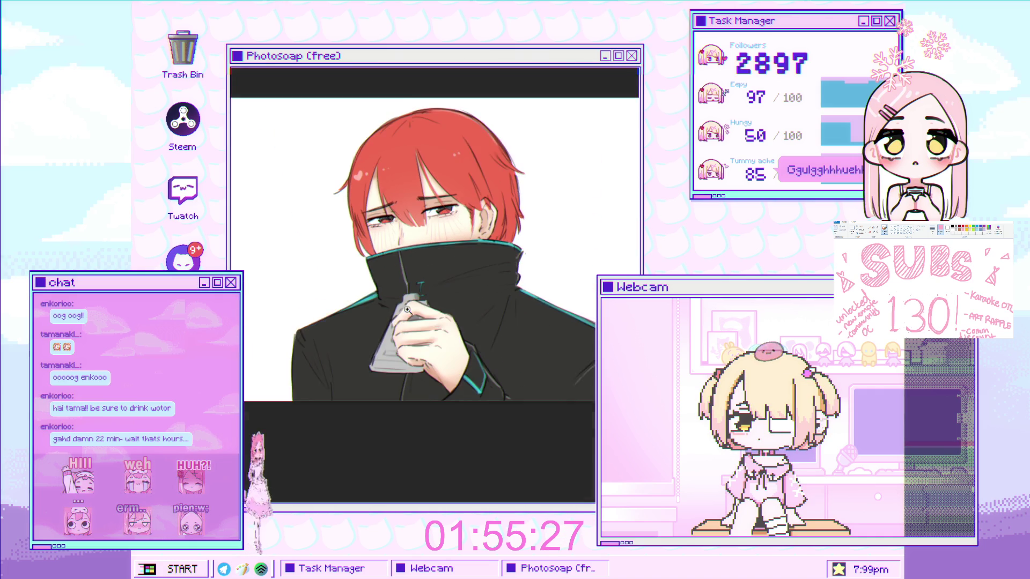
scroll(349, 287, up, 1)
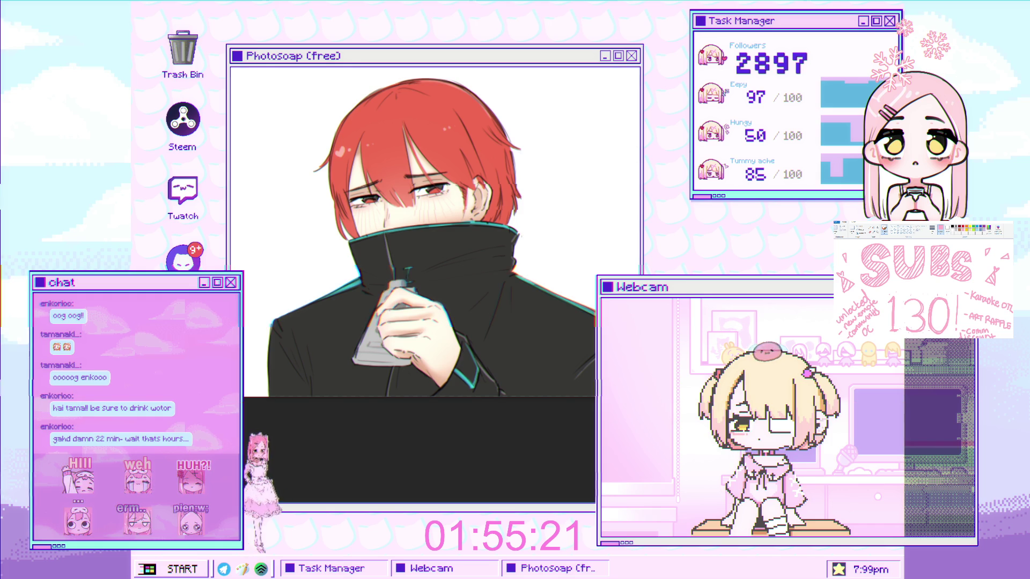
Free-transform the boy artwork layer, shrinking it proportionally from its right side.
key(ctrl+t)
mouse_move(638, 237)
mouse_down()
mouse_move(588, 239)
mouse_move(573, 258)
mouse_move(471, 267)
mouse_move(510, 263)
mouse_move(496, 300)
mouse_up()
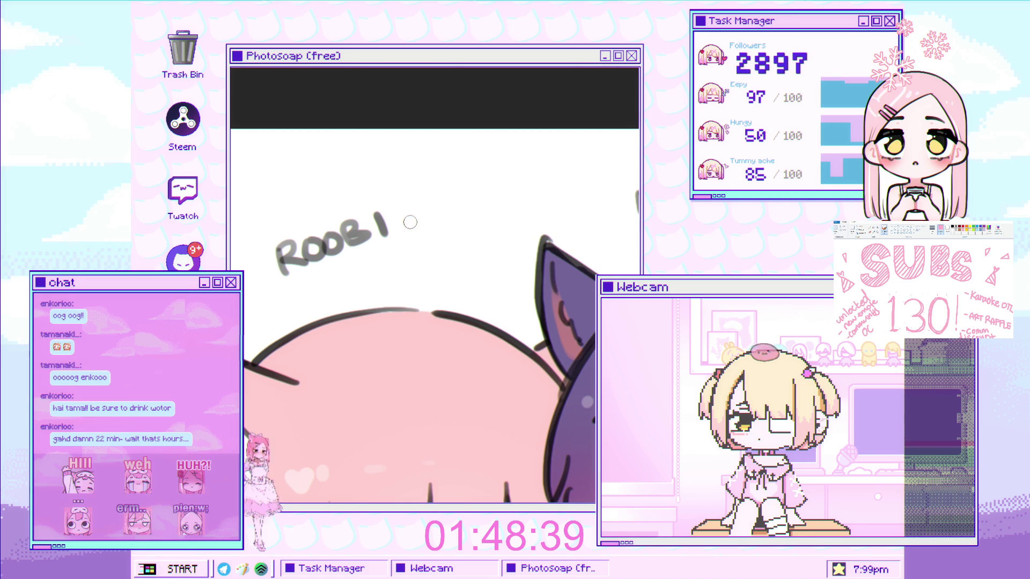
Tick ROOBI and NANA, and draw a grey heart around BOSS ZEFUX, redoing its right arc.
drag(404, 215, 419, 220)
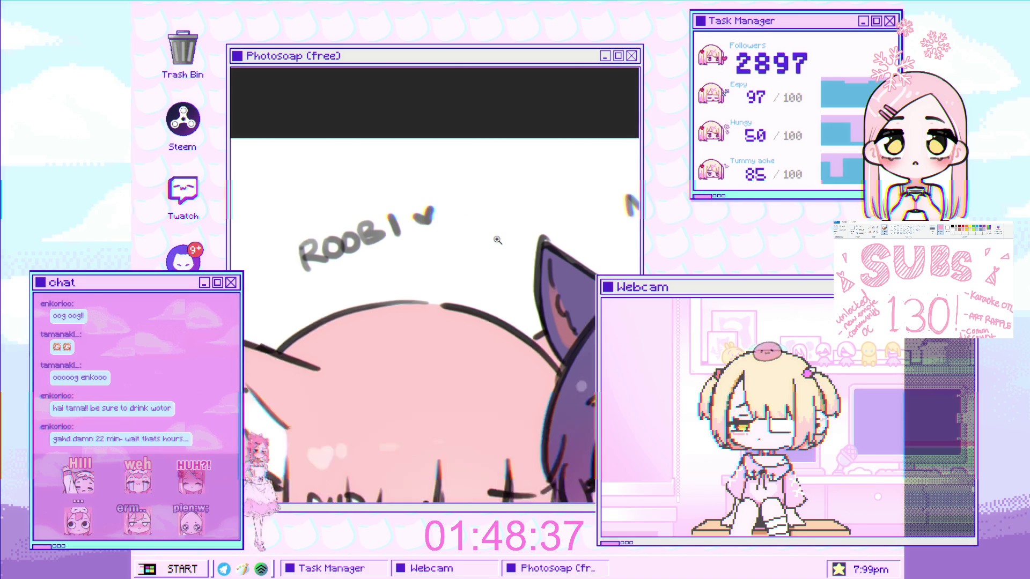
drag(499, 198, 514, 188)
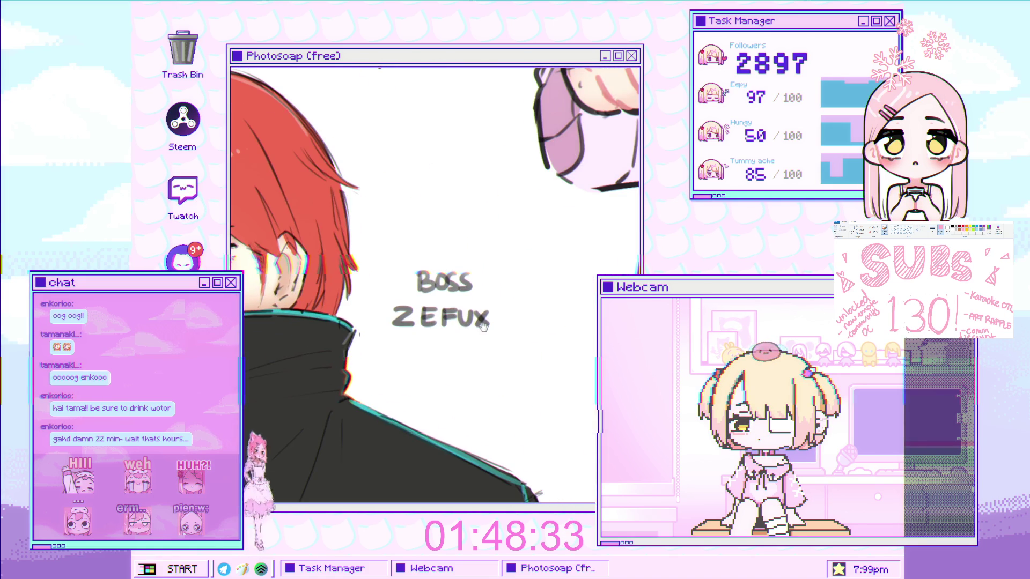
drag(429, 255, 400, 338)
key(ctrl+z)
mouse_move(445, 245)
mouse_down()
mouse_move(370, 301)
mouse_move(439, 376)
mouse_move(523, 279)
mouse_up()
key(ctrl+z)
drag(448, 250, 443, 370)
key(ctrl+z)
drag(448, 248, 528, 303)
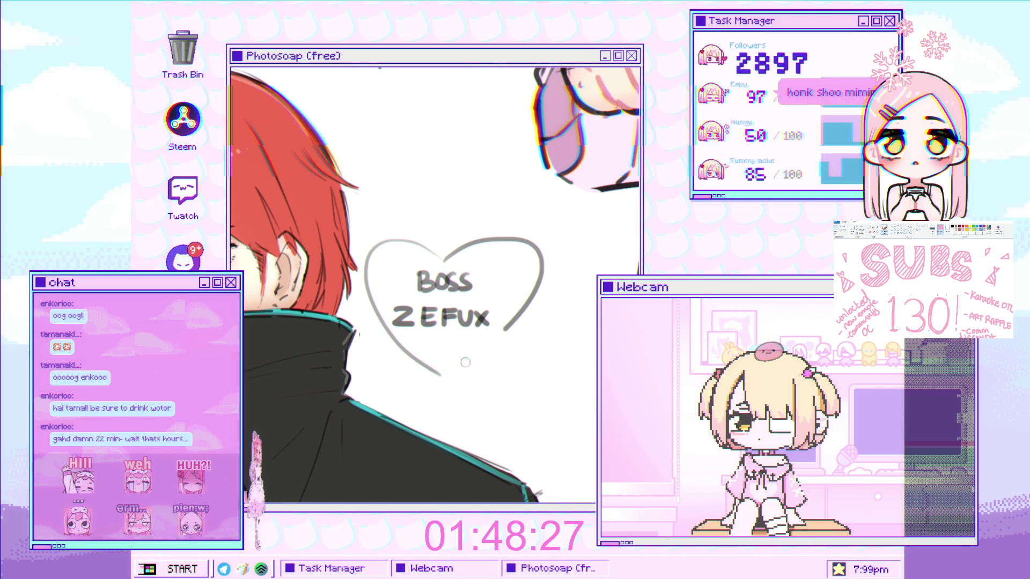
Add a curved grey stroke, then zoom in and draw a check mark beside LEXI.
drag(472, 267, 427, 274)
drag(355, 400, 258, 448)
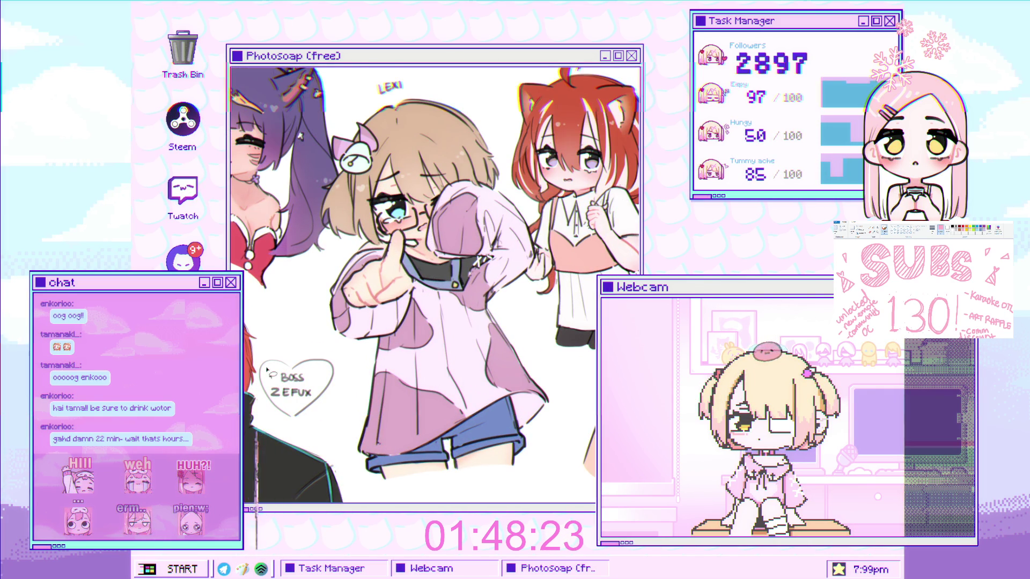
key(z)
drag(417, 132, 465, 129)
mouse_move(371, 215)
mouse_down()
mouse_move(405, 204)
mouse_move(406, 220)
mouse_move(413, 215)
mouse_up()
Zoom in on the red-haired cat-eared girl and hand-letter the name RANO above her.
key(z)
scroll(442, 241, down, 3)
scroll(437, 105, up, 1)
scroll(436, 105, down, 2)
scroll(460, 200, up, 5)
mouse_move(455, 191)
mouse_down()
mouse_move(455, 218)
mouse_move(510, 221)
mouse_move(507, 207)
mouse_up()
mouse_move(512, 224)
mouse_down()
mouse_move(523, 196)
mouse_move(569, 210)
mouse_up()
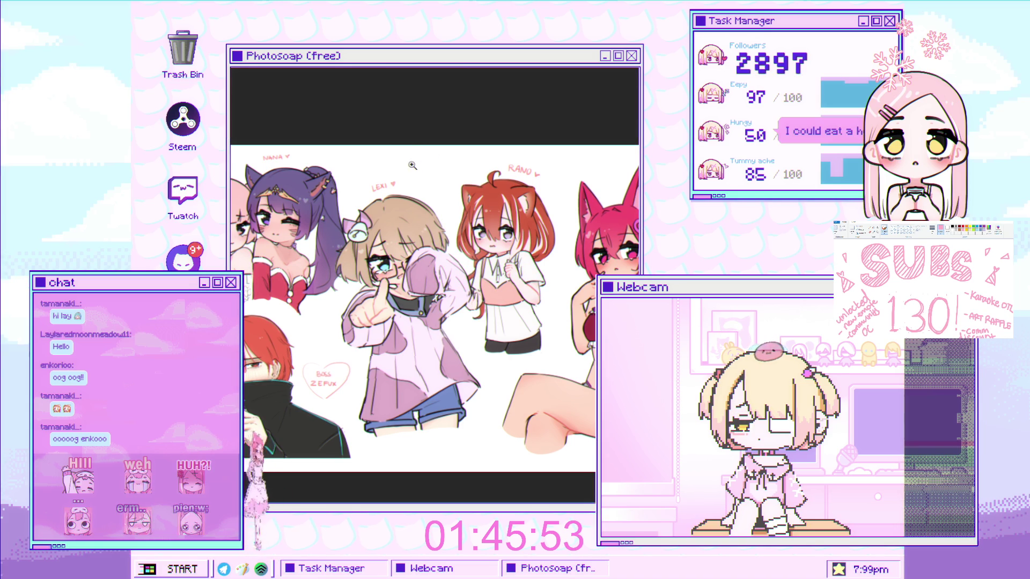
Frame the blank canvas beside the reference photo and lay down the first short eye stroke.
scroll(421, 153, up, 3)
scroll(421, 158, down, 3)
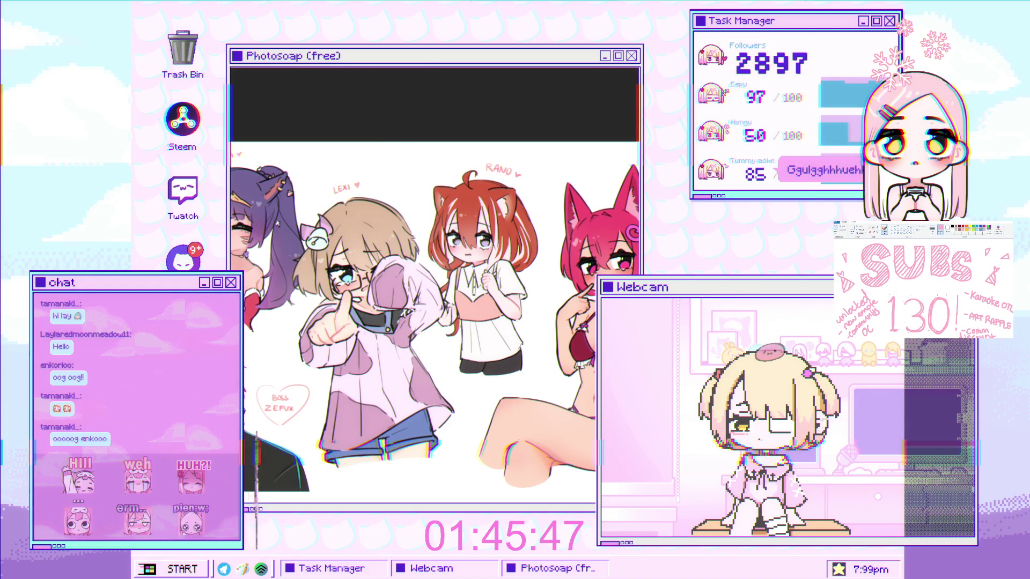
scroll(482, 213, up, 2)
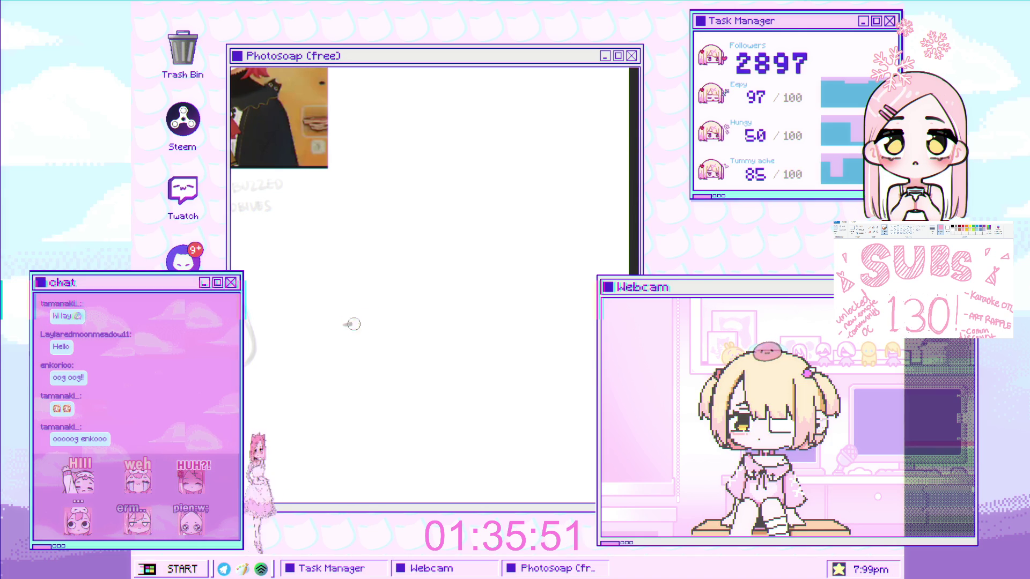
drag(338, 324, 361, 319)
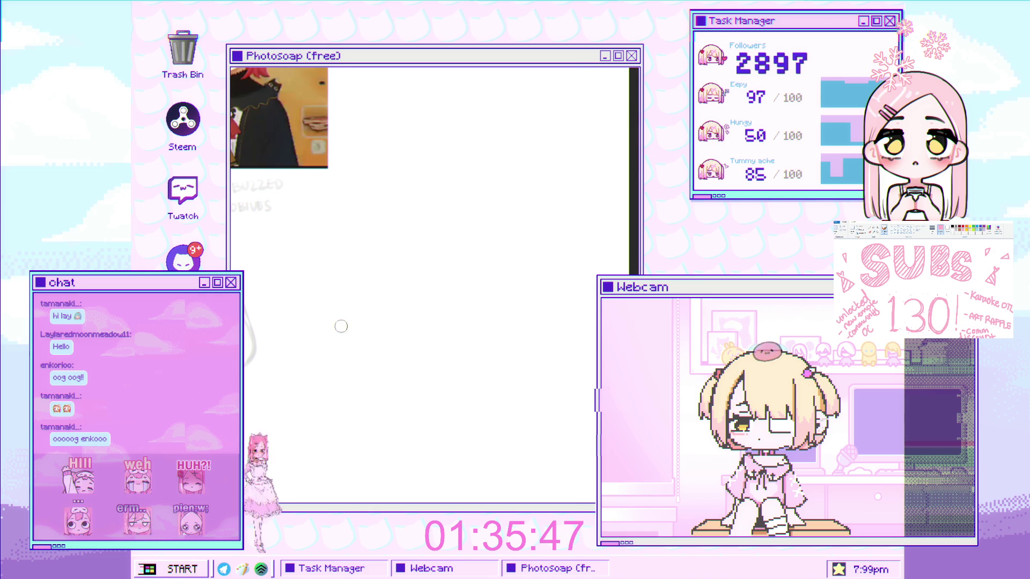
Zoom in and sketch the left eye: lash line, right side, bottom stroke and shaded interior.
click(358, 311)
click(358, 312)
mouse_move(374, 317)
mouse_down()
mouse_move(347, 320)
mouse_move(376, 320)
mouse_up()
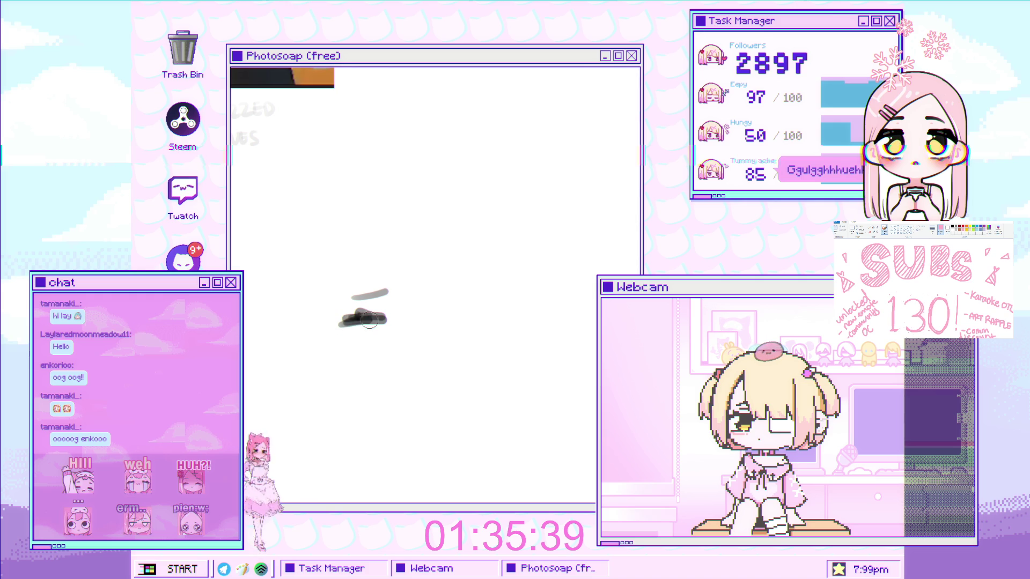
mouse_move(353, 322)
mouse_down()
mouse_move(371, 298)
mouse_move(358, 322)
mouse_up()
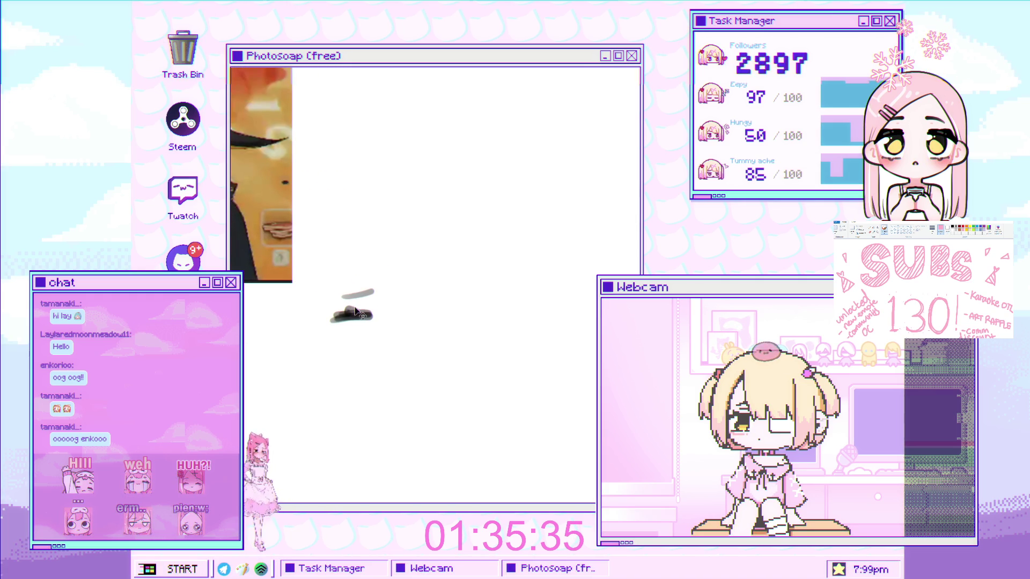
drag(356, 276, 380, 264)
mouse_move(365, 318)
mouse_down()
mouse_move(411, 321)
mouse_move(394, 323)
mouse_up()
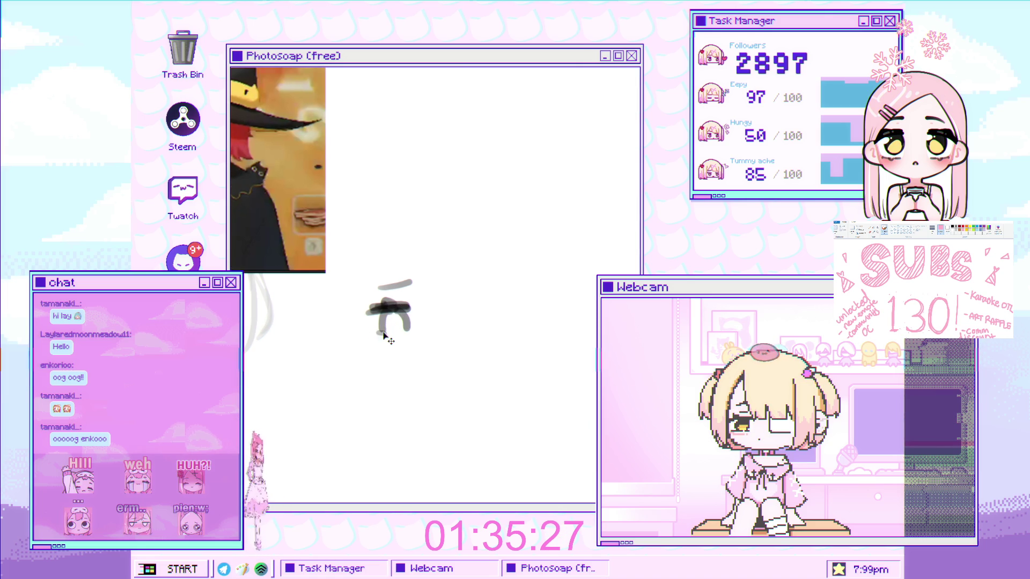
key(ctrl+z)
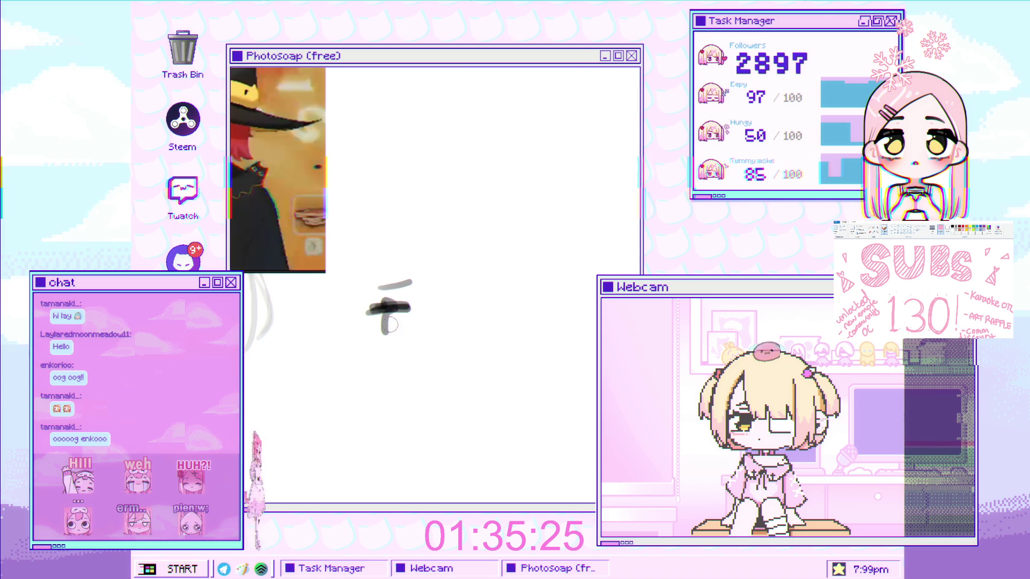
drag(407, 312, 407, 330)
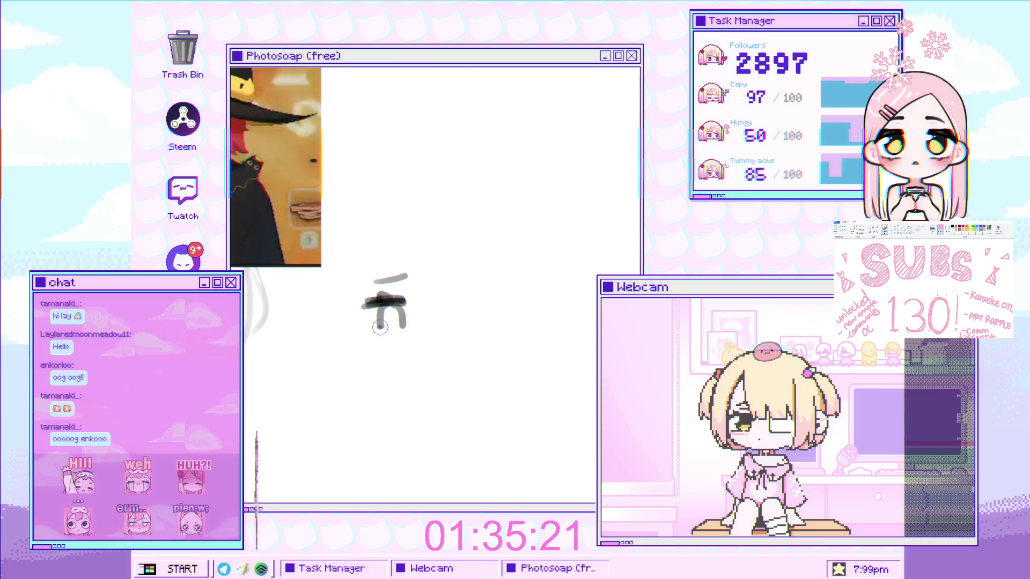
drag(382, 329, 370, 329)
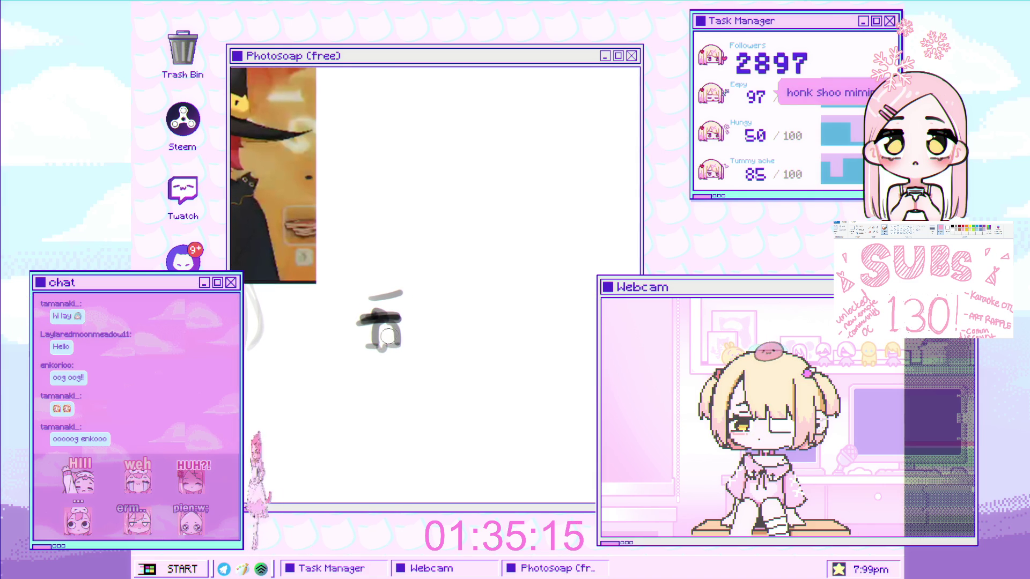
drag(380, 338, 382, 325)
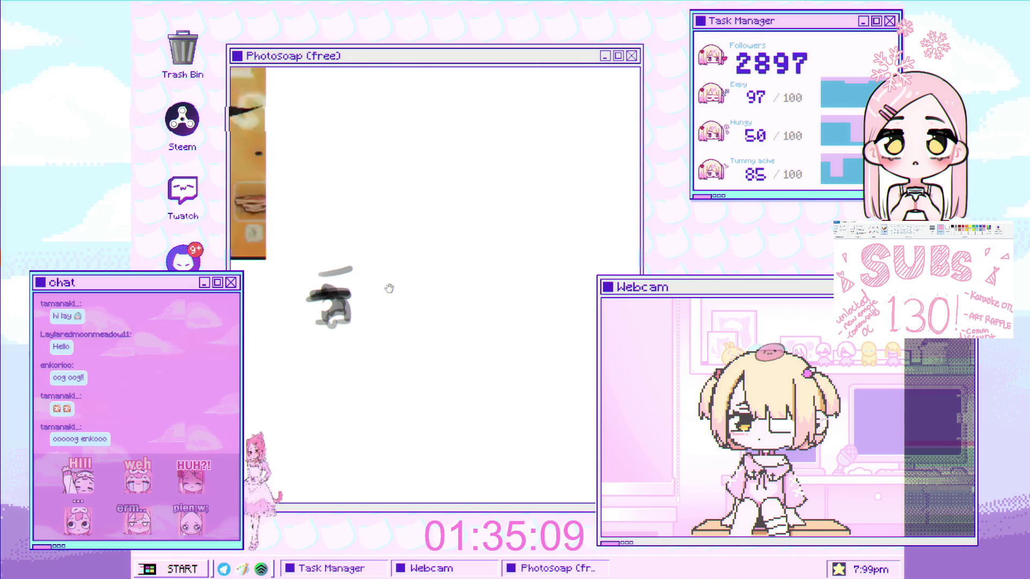
Sketch the right eye with a thick, extended lash line and its eye body.
drag(395, 294, 423, 292)
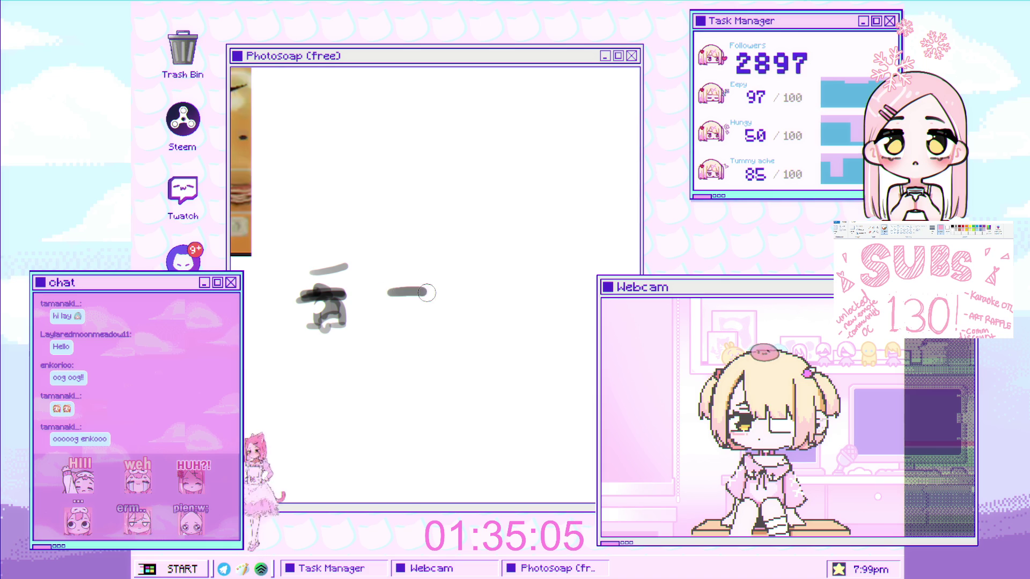
key(ctrl+z)
drag(432, 293, 393, 292)
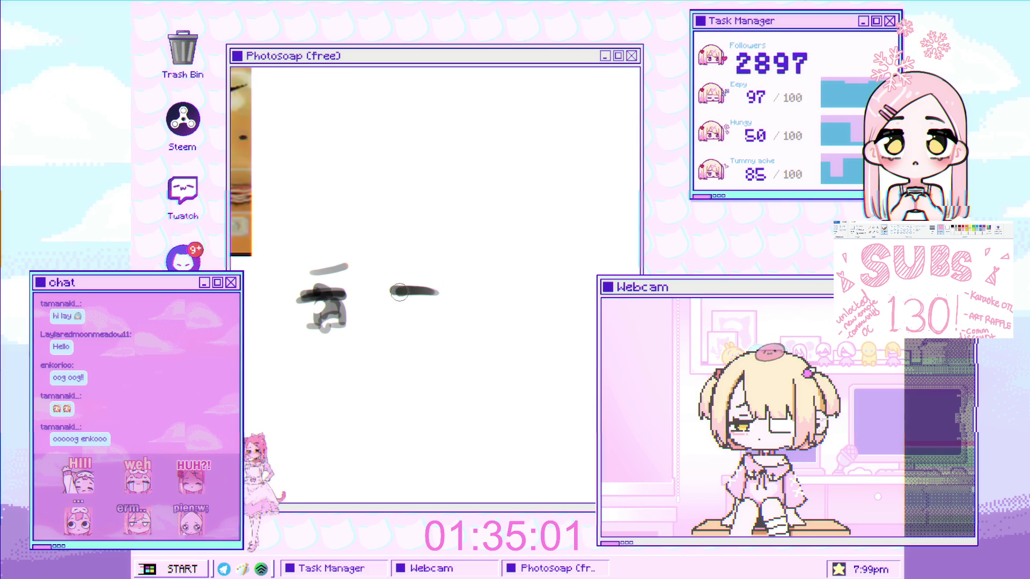
scroll(428, 290, up, 3)
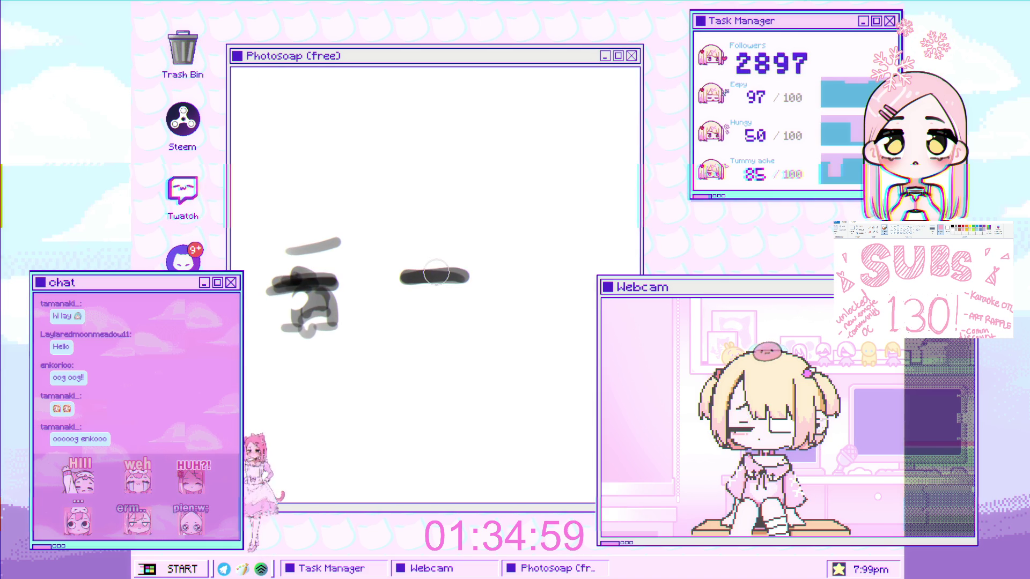
drag(438, 275, 410, 242)
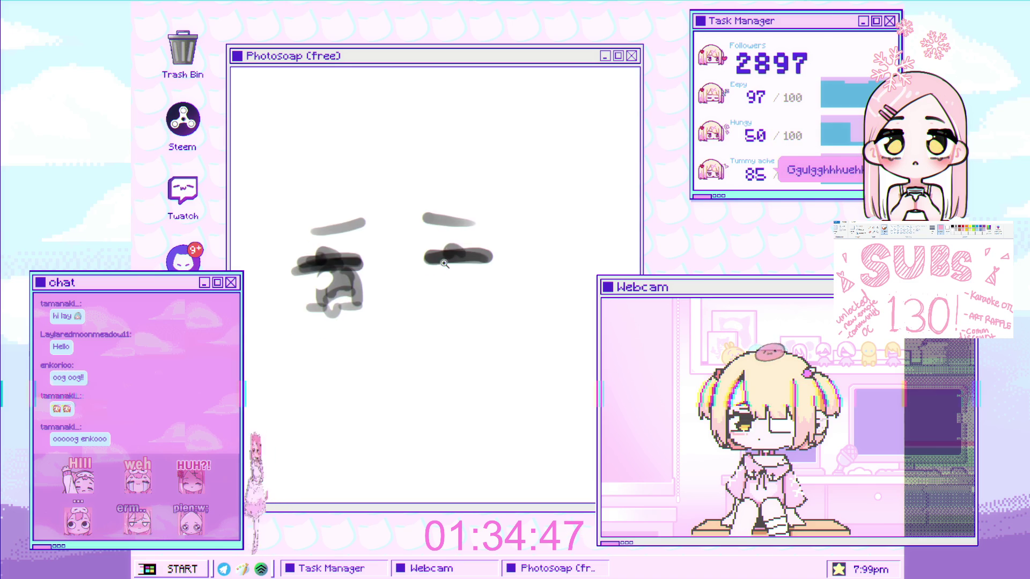
mouse_move(440, 252)
mouse_down()
mouse_move(504, 259)
mouse_move(455, 260)
mouse_up()
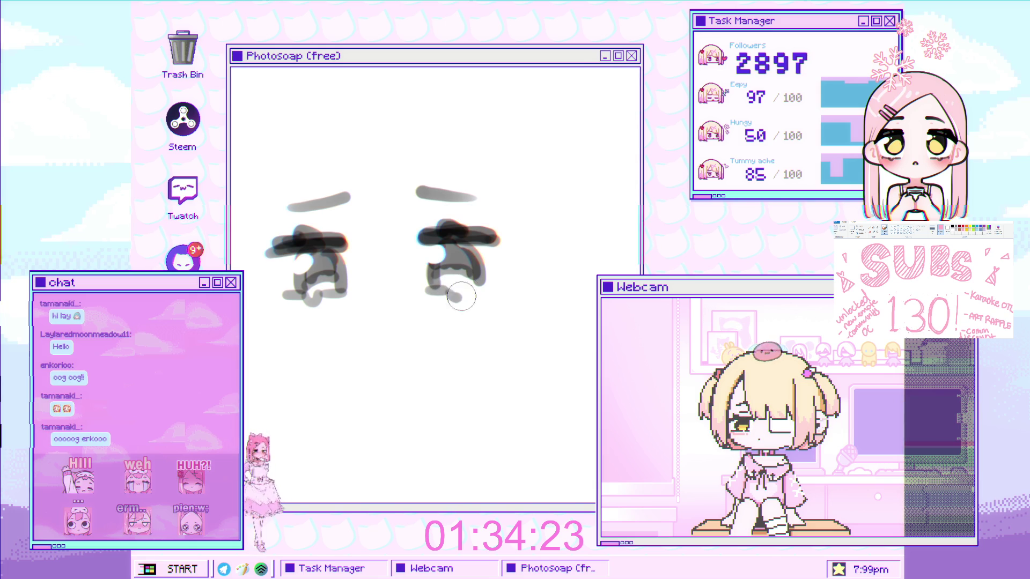
mouse_move(495, 241)
mouse_down()
mouse_move(507, 239)
mouse_move(364, 287)
mouse_move(495, 287)
mouse_up()
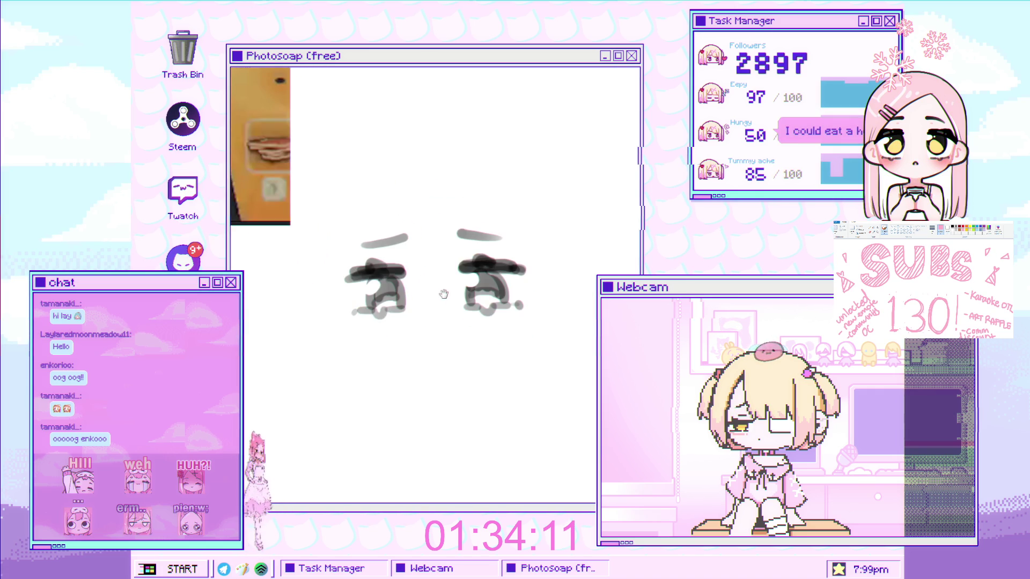
scroll(441, 305, down, 3)
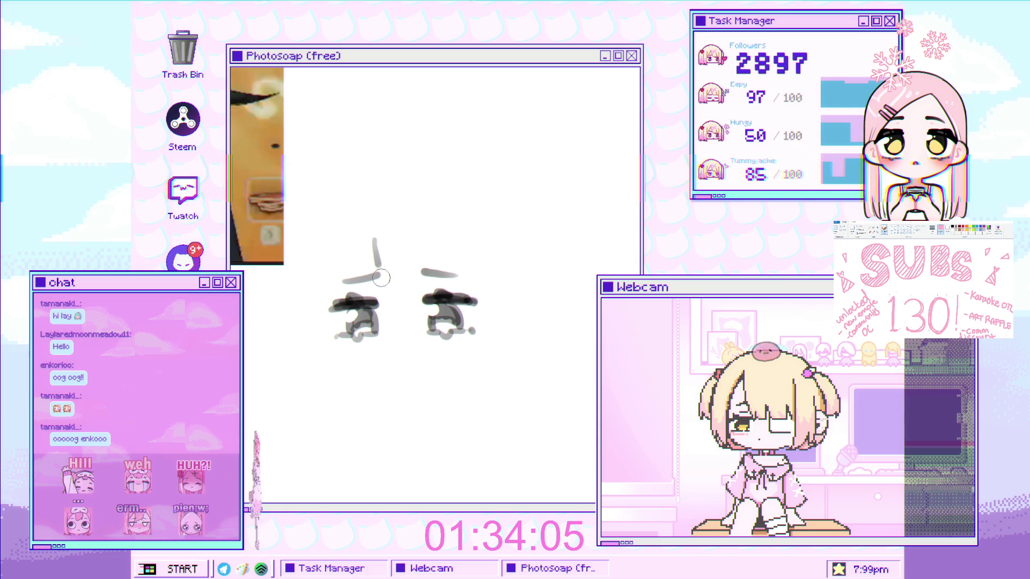
Add vertical bang strands above the left eye and between the eyes.
drag(362, 243, 386, 290)
mouse_move(364, 243)
mouse_down()
mouse_move(388, 292)
mouse_move(425, 299)
mouse_up()
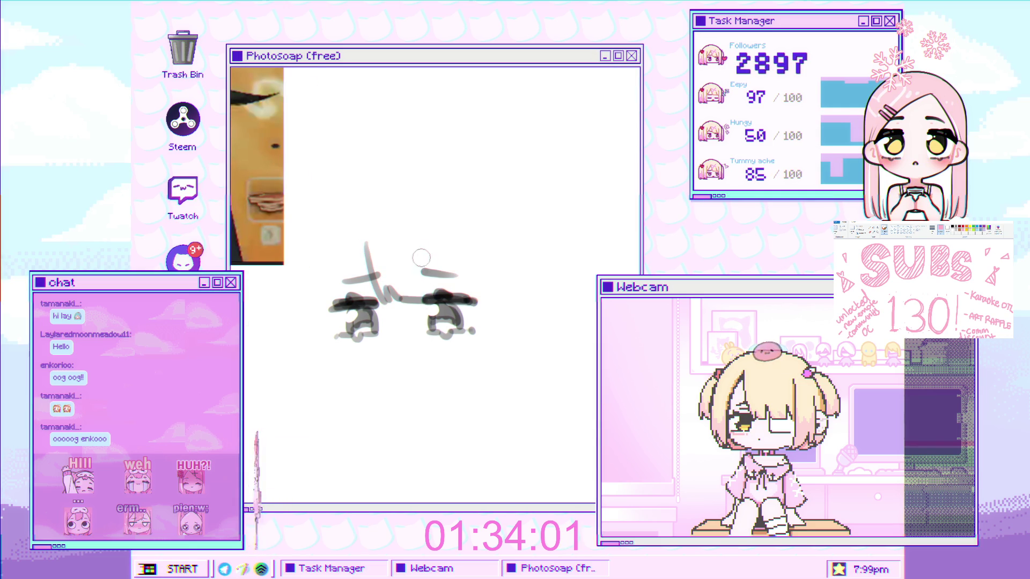
drag(424, 250, 429, 269)
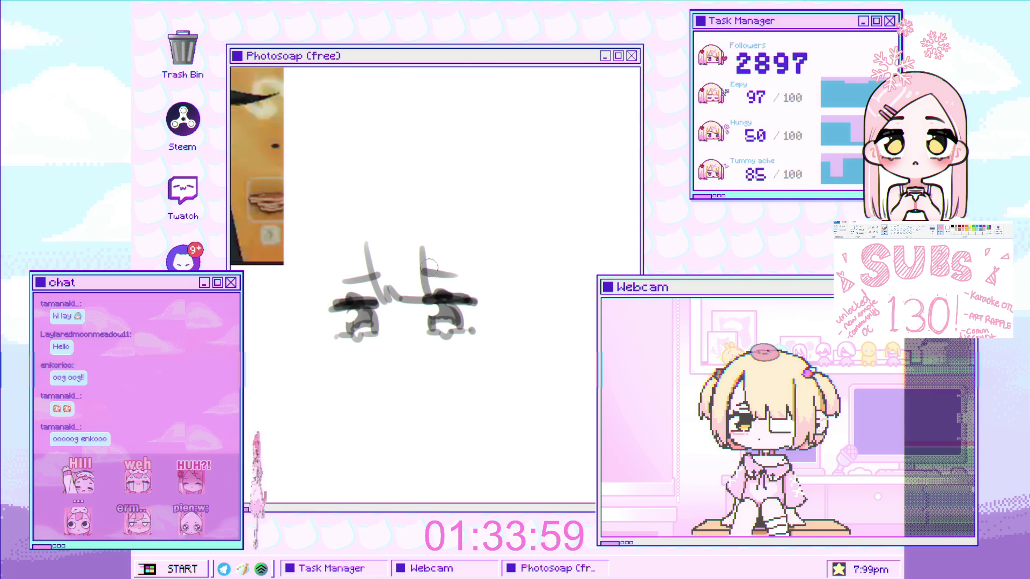
drag(333, 265, 367, 255)
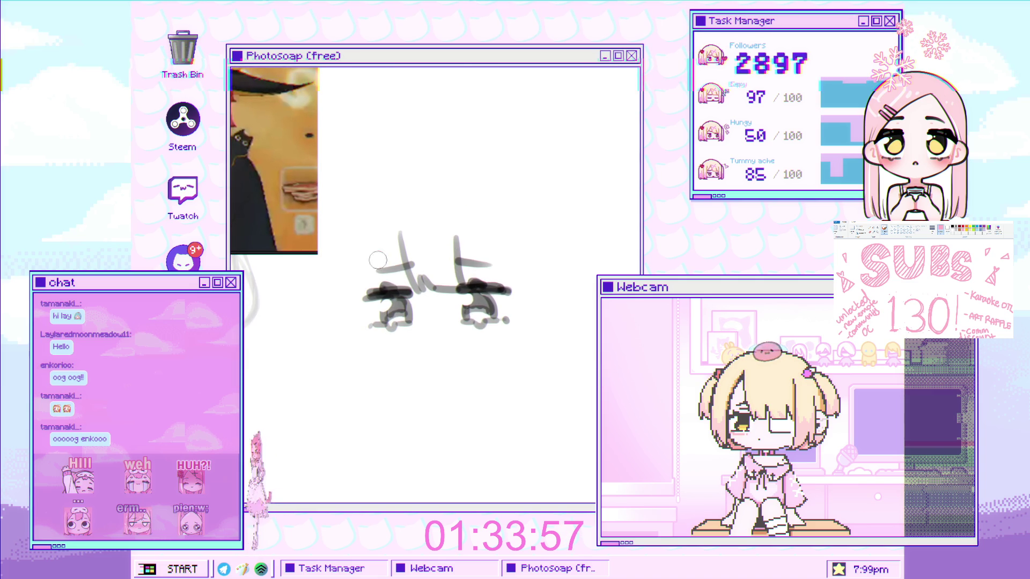
drag(371, 290, 380, 235)
drag(375, 288, 360, 248)
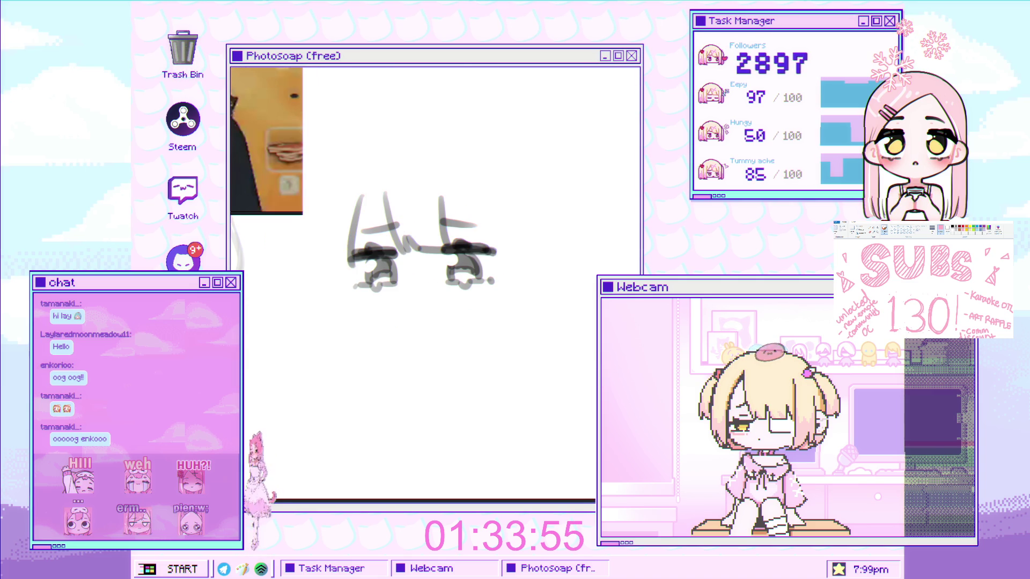
scroll(391, 263, up, 2)
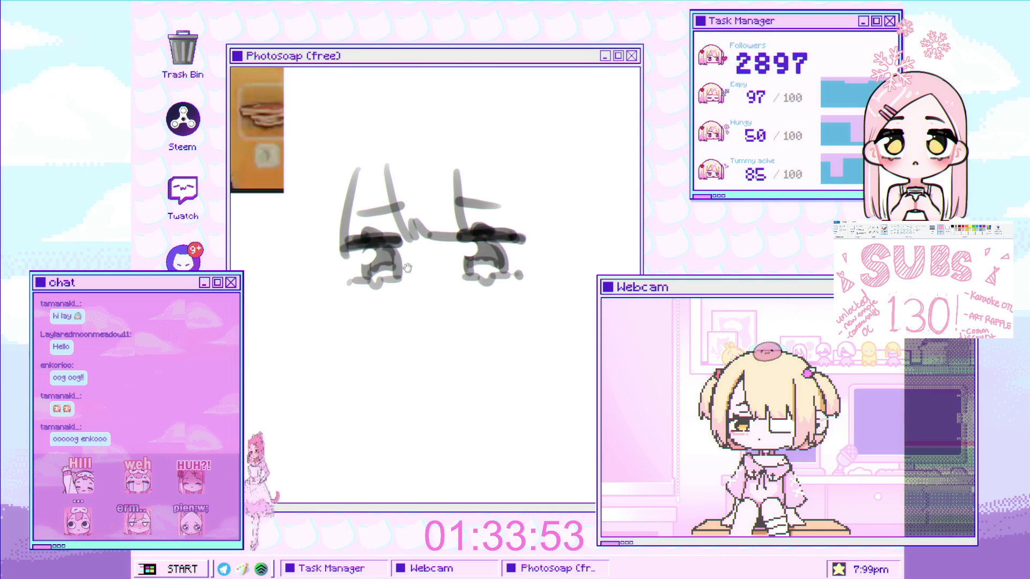
scroll(343, 275, up, 2)
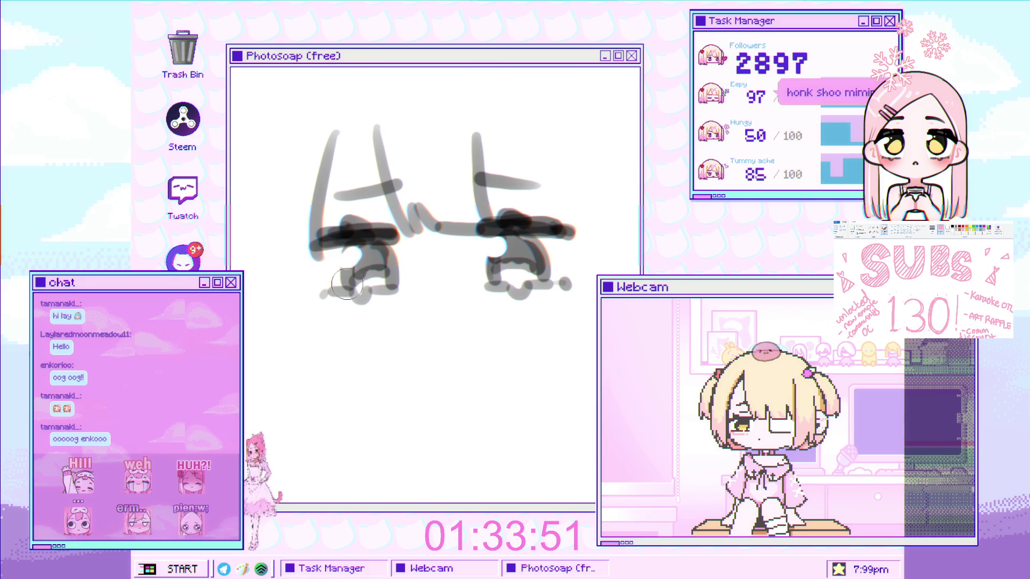
Redraw the lower-left face outline and jaw stroke below the left eye.
drag(328, 265, 345, 333)
key(ctrl+z)
mouse_move(323, 250)
mouse_down()
mouse_move(380, 364)
mouse_move(345, 333)
mouse_up()
key(ctrl+z)
key(ctrl+z)
drag(340, 252, 346, 348)
key(ctrl+z)
drag(327, 263, 378, 362)
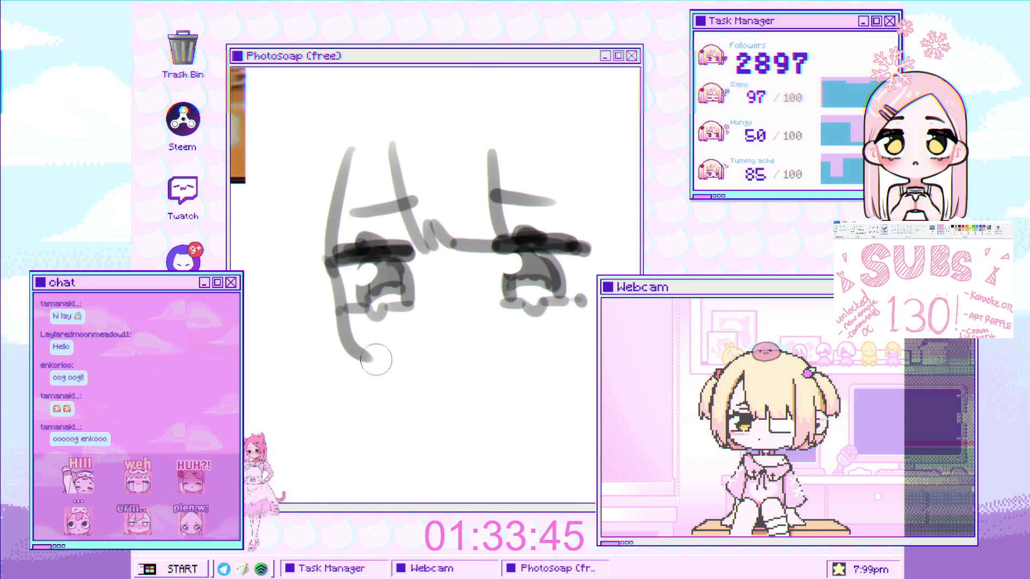
scroll(383, 283, down, 2)
scroll(383, 283, up, 4)
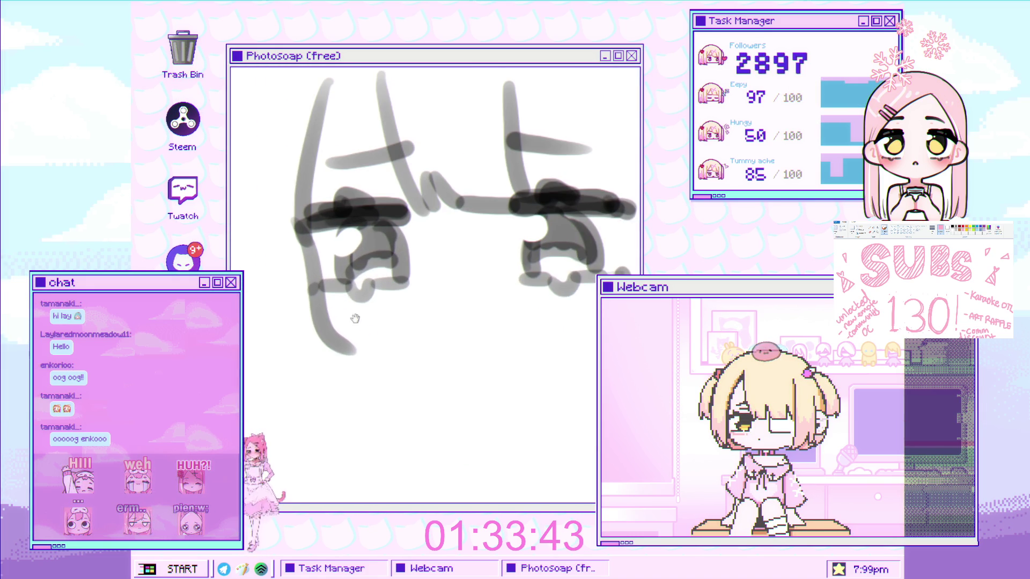
mouse_move(299, 345)
mouse_down()
mouse_move(330, 365)
mouse_move(310, 357)
mouse_move(405, 382)
mouse_up()
key(ctrl+z)
Work out a small mouth stroke, redrawing it several times.
mouse_move(395, 329)
mouse_down()
mouse_move(425, 331)
mouse_move(389, 322)
mouse_move(396, 294)
mouse_move(412, 293)
mouse_move(412, 304)
mouse_up()
scroll(450, 319, down, 3)
scroll(370, 316, up, 3)
key(ctrl+z)
scroll(389, 322, down, 3)
scroll(430, 299, up, 4)
key(ctrl+z)
key(ctrl+z)
scroll(386, 345, down, 3)
scroll(407, 348, up, 2)
scroll(415, 352, down, 2)
scroll(415, 352, up, 3)
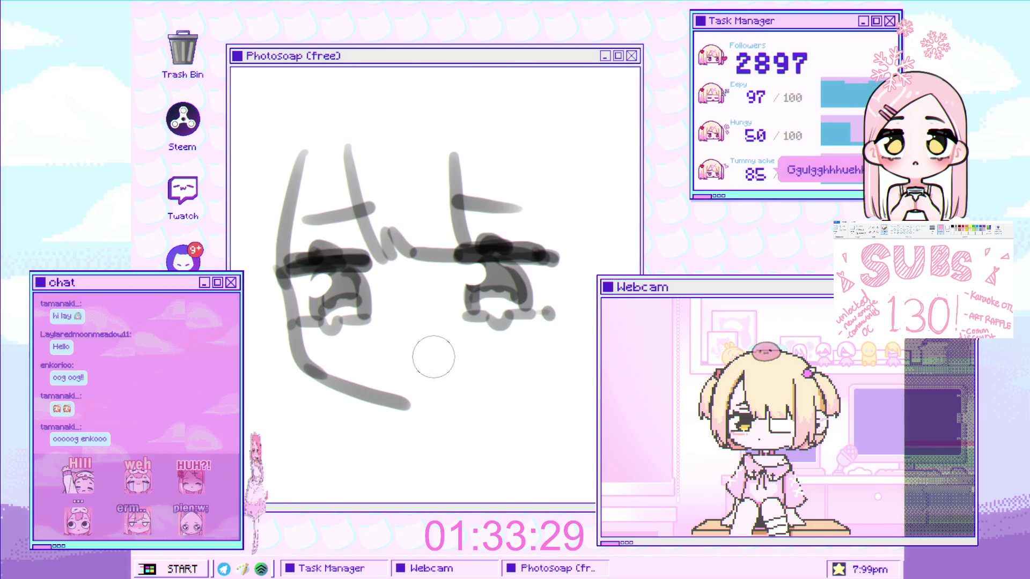
key(ctrl+z)
mouse_move(392, 351)
mouse_down()
mouse_move(407, 346)
mouse_move(412, 357)
mouse_up()
key(ctrl+z)
scroll(412, 358, down, 3)
scroll(397, 365, up, 2)
scroll(382, 371, down, 1)
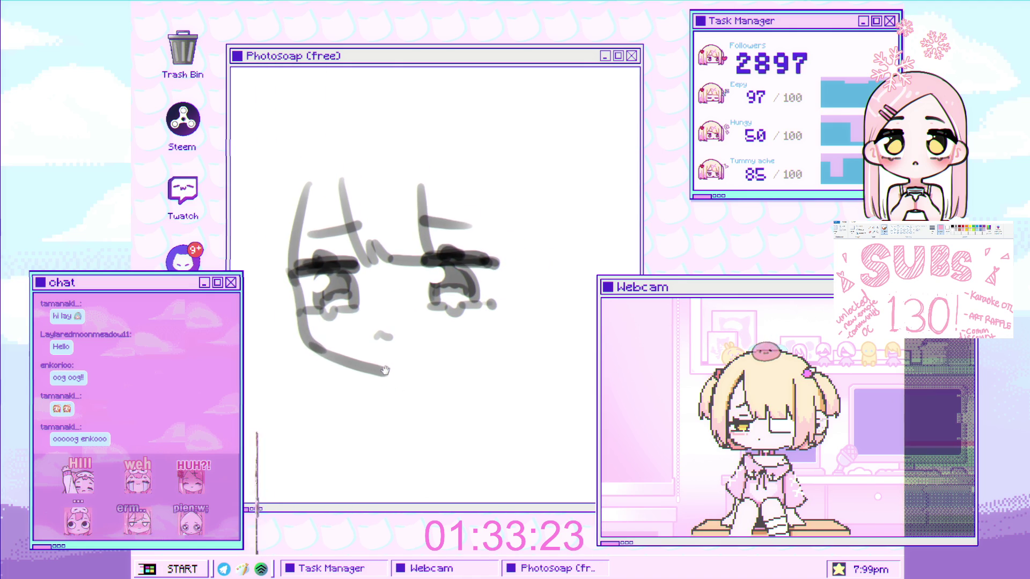
Redraw the chin with a thinner end and extend the darker left cheek curve downward.
key(ctrl+z)
drag(314, 347, 387, 374)
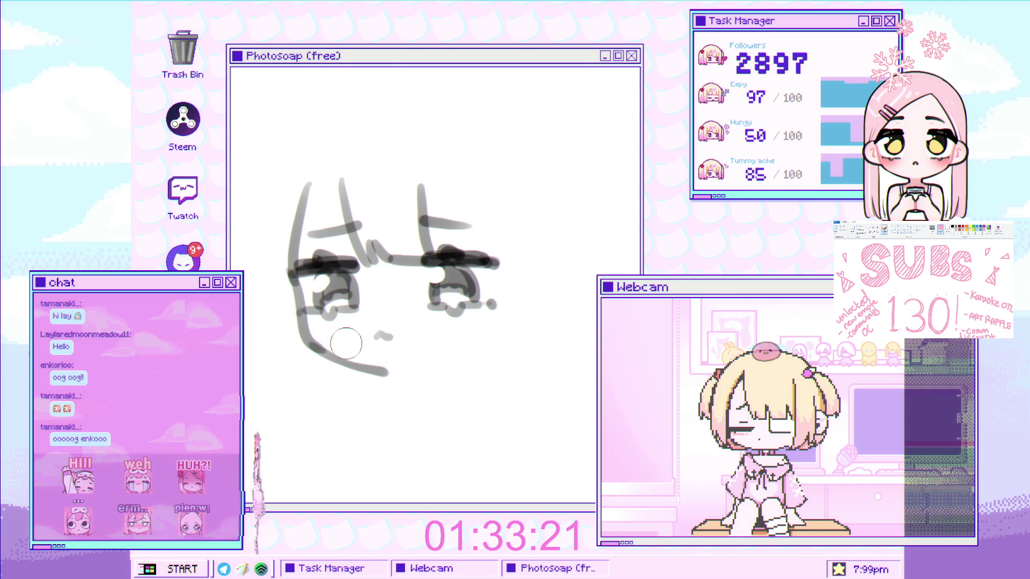
scroll(397, 258, up, 5)
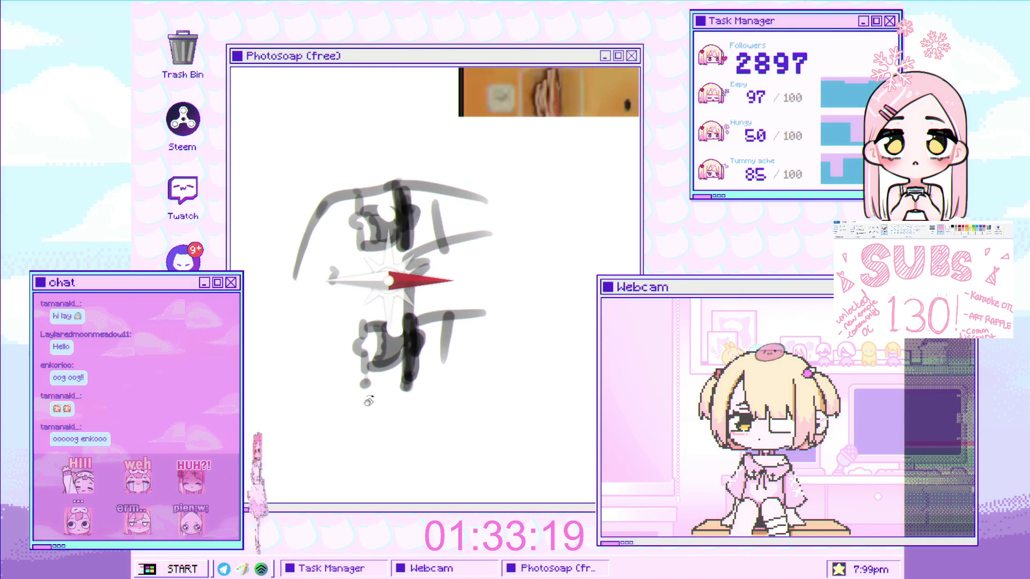
mouse_move(294, 273)
mouse_down()
mouse_move(283, 286)
mouse_move(289, 280)
mouse_up()
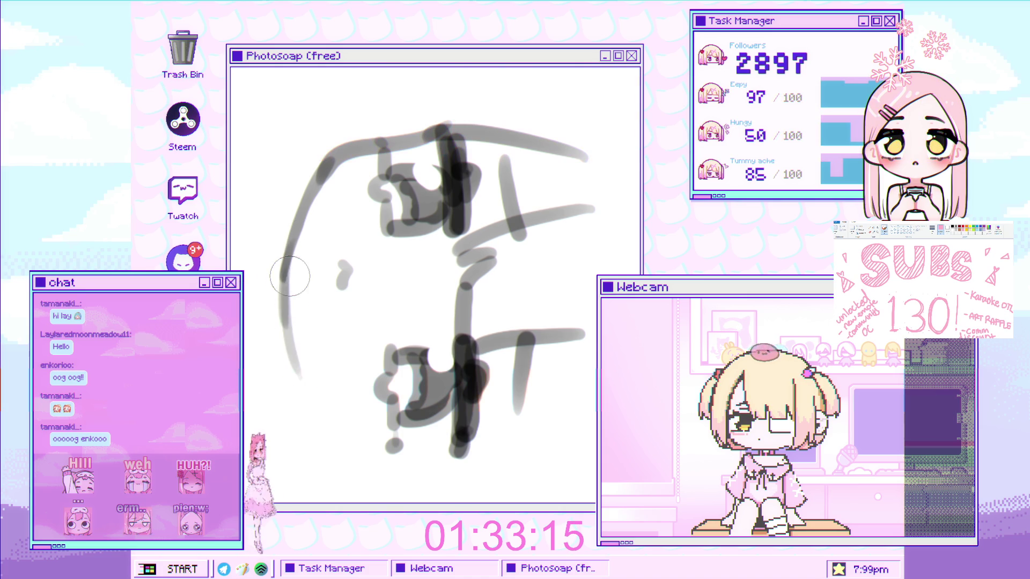
mouse_move(290, 315)
mouse_down()
mouse_move(289, 379)
mouse_move(309, 428)
mouse_up()
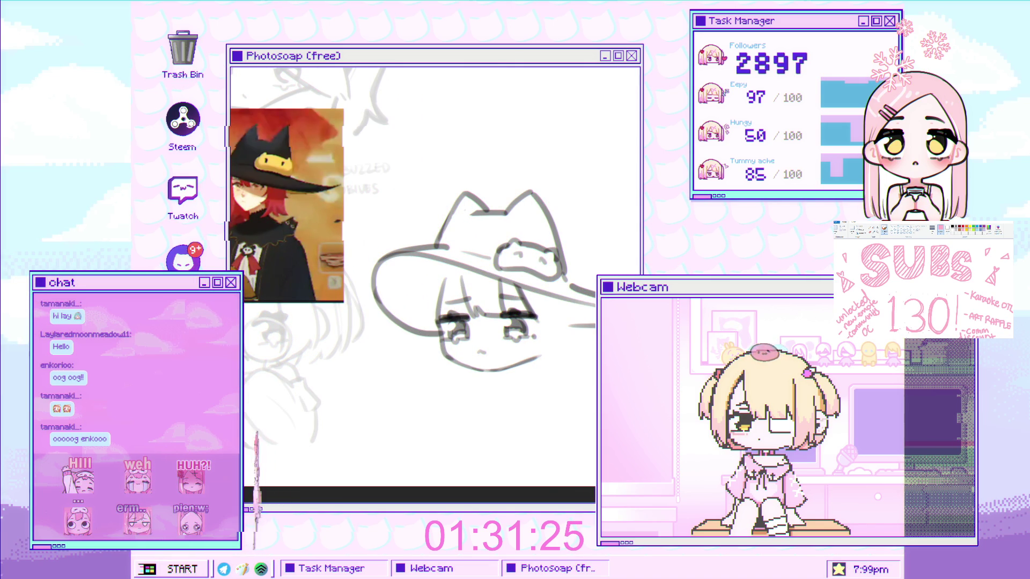
Lasso-select the left section of the hat brim to reshape it.
mouse_move(407, 349)
mouse_down()
mouse_move(453, 336)
mouse_move(414, 259)
mouse_move(442, 253)
mouse_move(350, 296)
mouse_move(312, 293)
mouse_up()
Skew the selected left hat brim with Free Transform into a sweeping shape over the face.
key(ctrl+t)
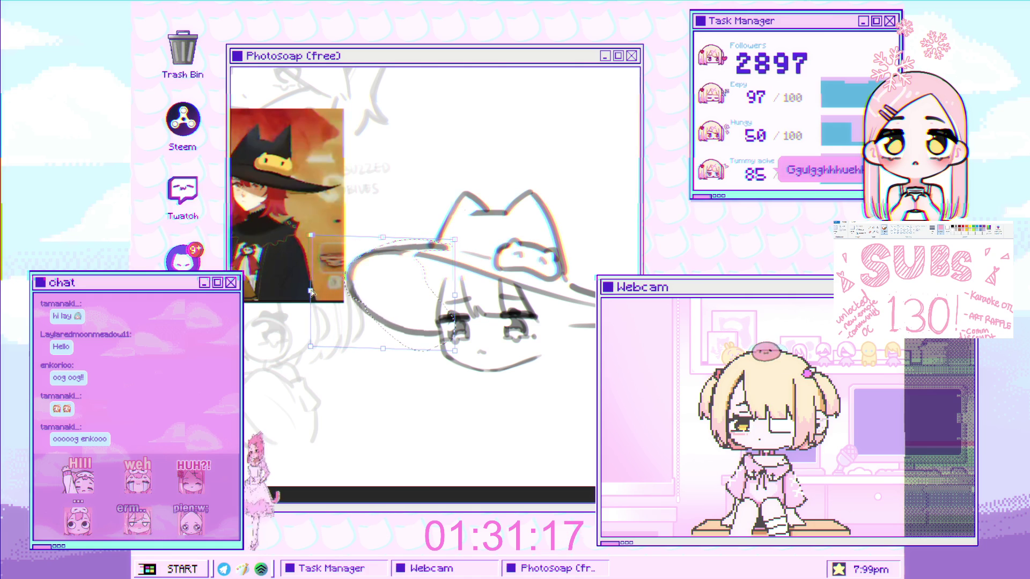
drag(385, 348, 376, 342)
key(Return)
scroll(410, 256, up, 3)
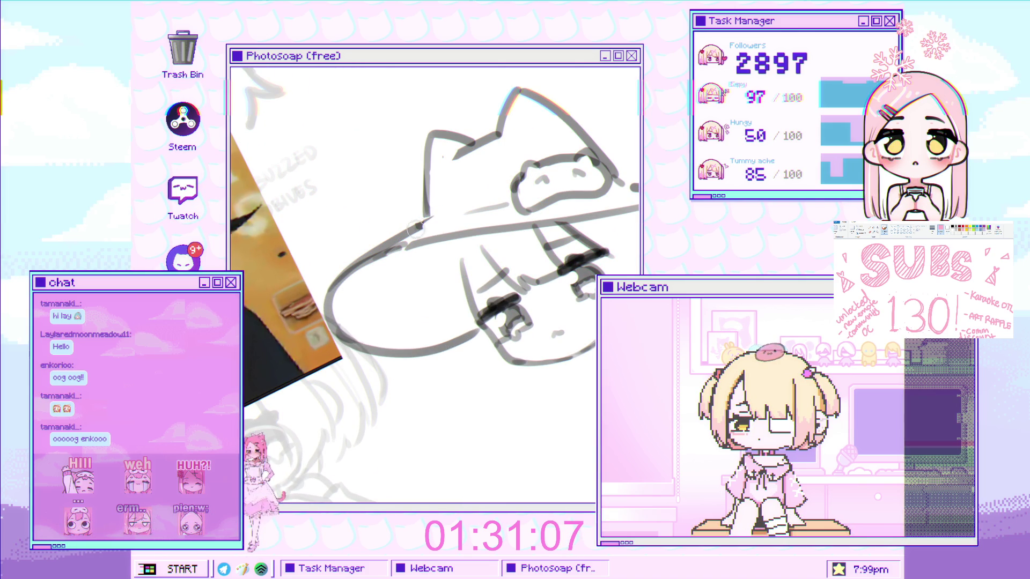
scroll(523, 263, down, 5)
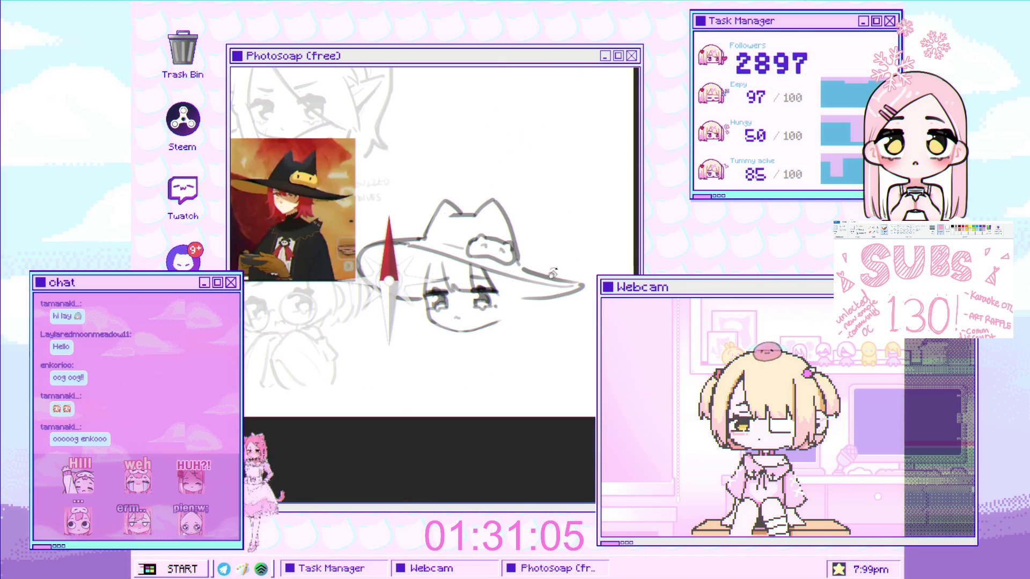
scroll(524, 262, up, 2)
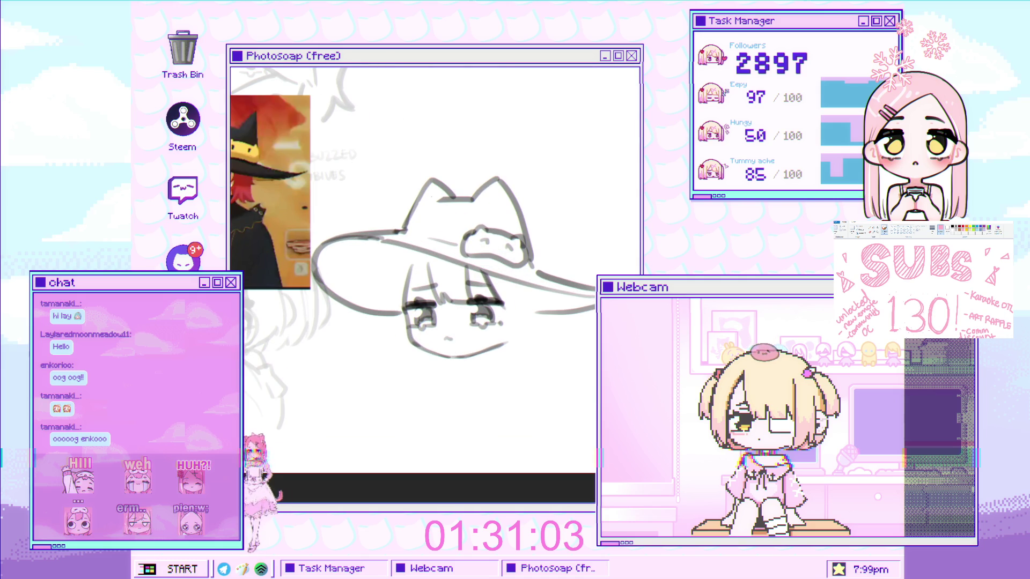
scroll(404, 272, up, 2)
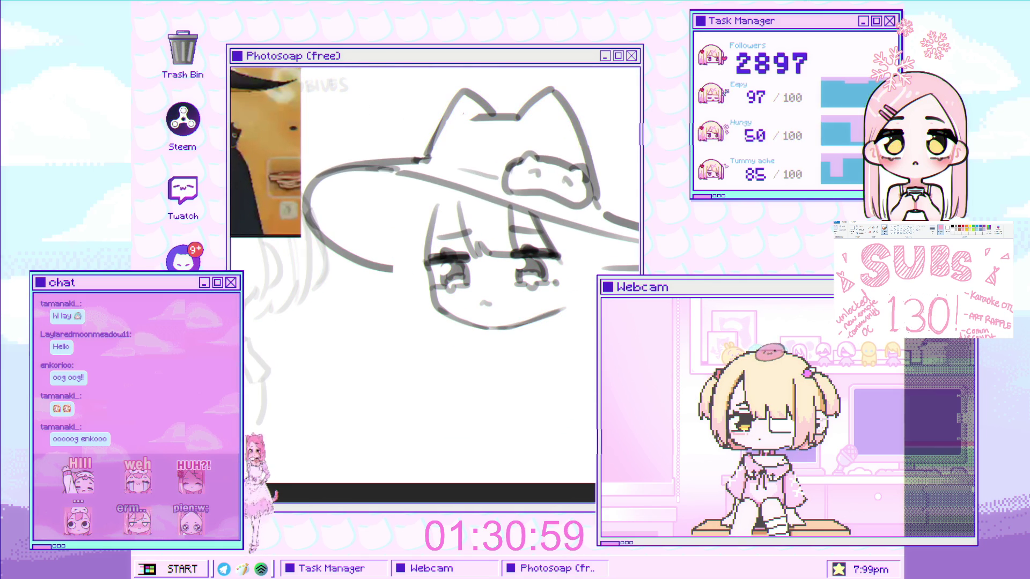
scroll(451, 218, up, 1)
Draw long hair strands down the sides of the face, redoing the faint and curled ones.
key(ctrl+z)
drag(390, 166, 385, 340)
key(ctrl+z)
drag(384, 202, 386, 339)
mouse_move(406, 250)
mouse_down()
mouse_move(449, 251)
mouse_move(421, 310)
mouse_move(433, 315)
mouse_up()
key(ctrl+z)
key(ctrl+z)
key(ctrl+z)
mouse_move(428, 223)
mouse_down()
mouse_move(432, 362)
mouse_move(442, 303)
mouse_up()
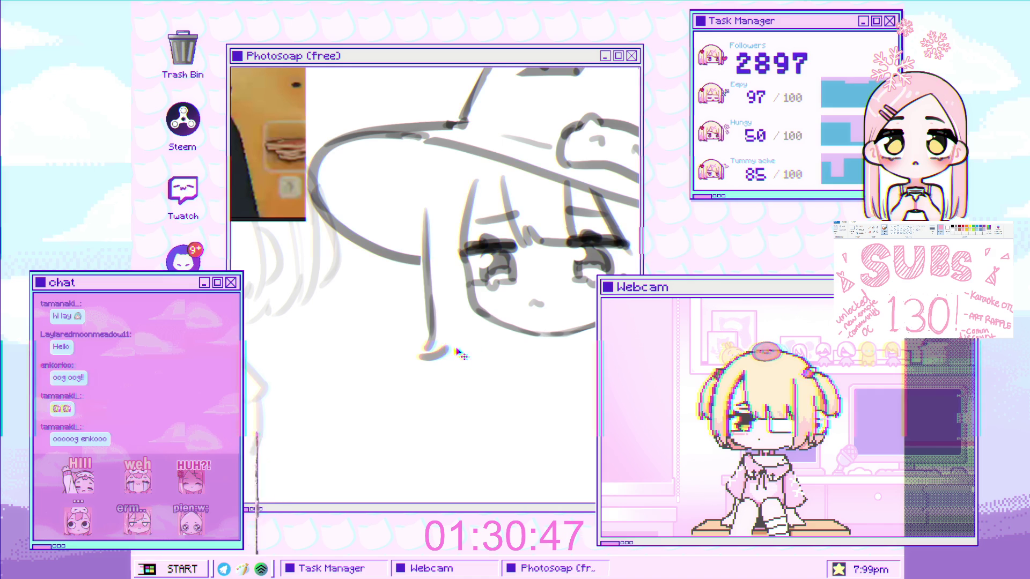
drag(457, 271, 477, 360)
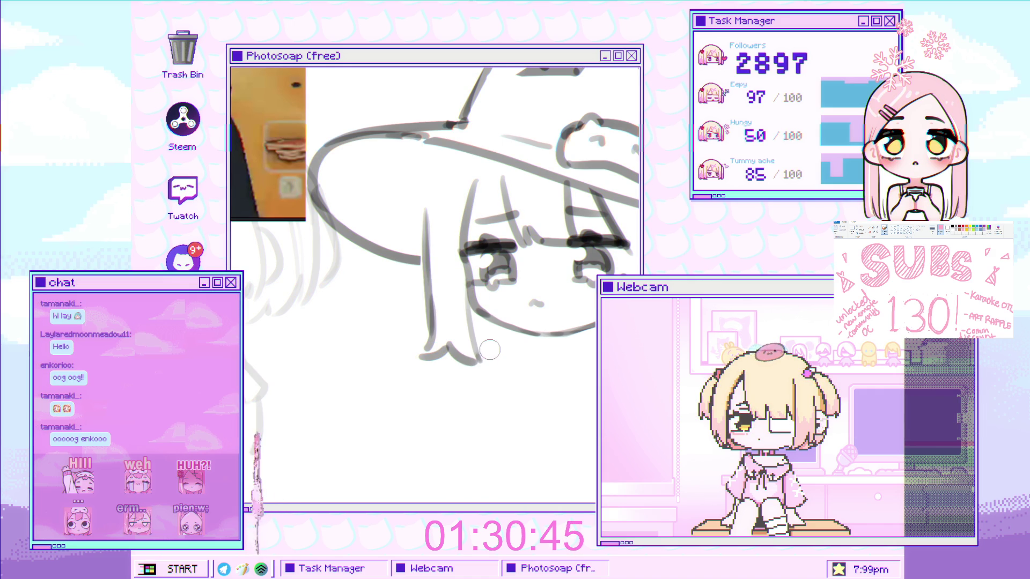
Move the cat-eared hat layer up with a slight tilt, then hide it.
scroll(489, 351, up, 2)
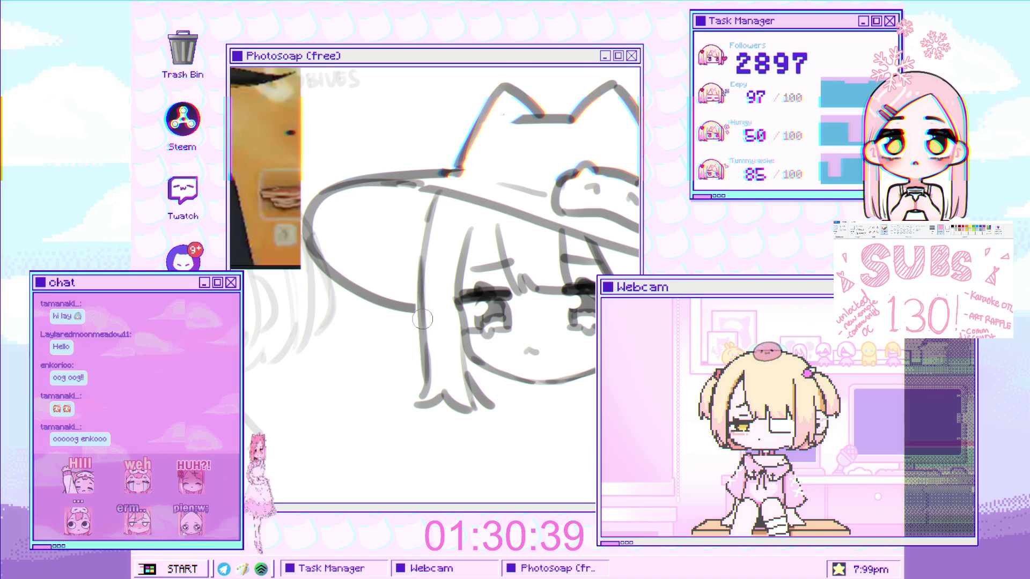
scroll(542, 281, down, 2)
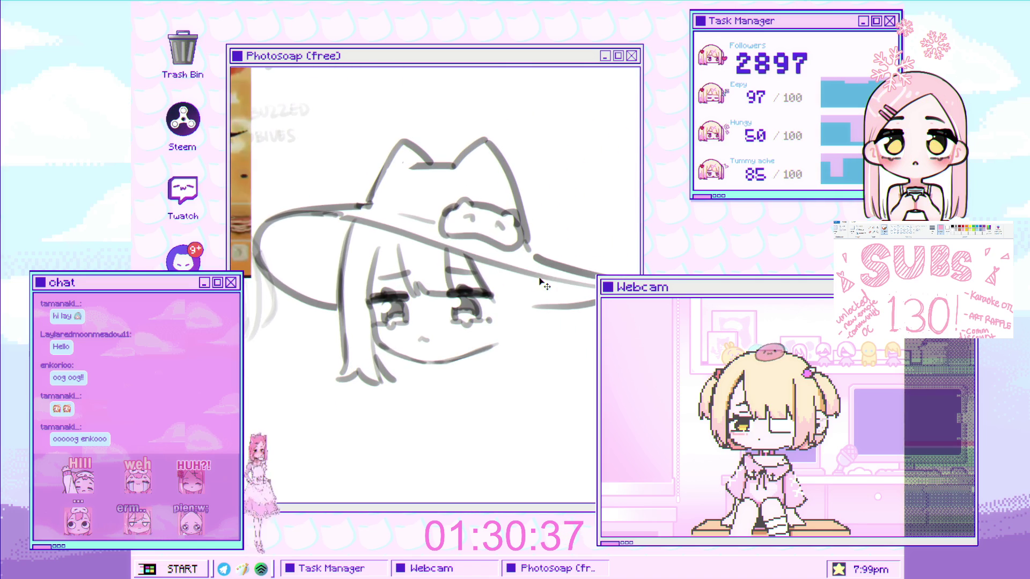
drag(539, 279, 542, 260)
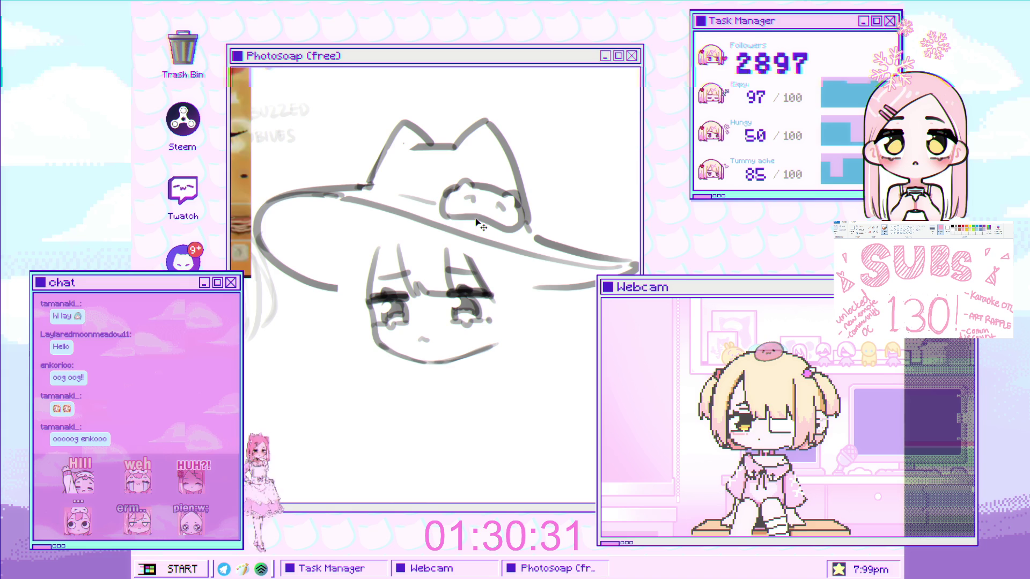
key(Delete)
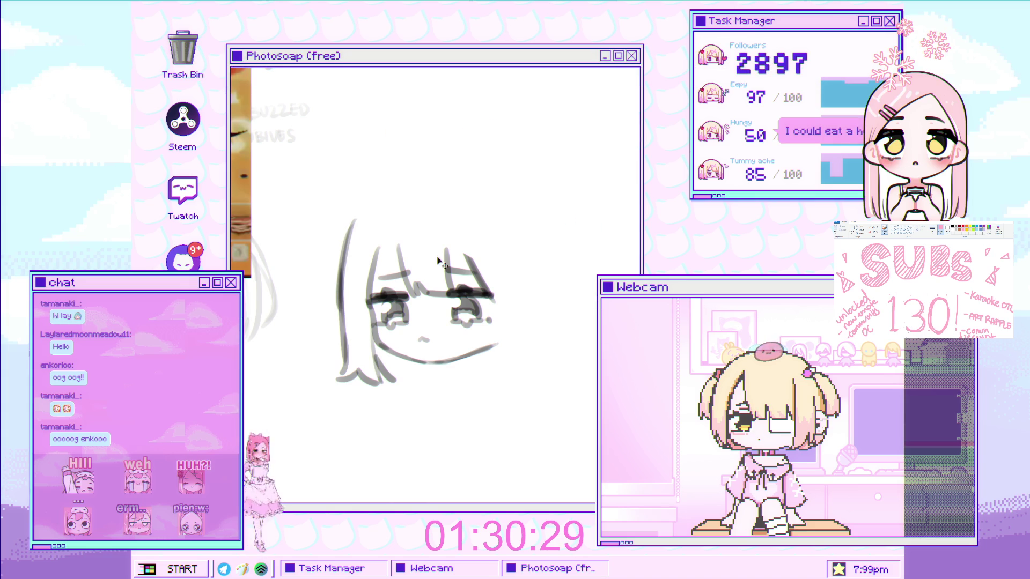
Draw a rounded arc for the top of the hair above the bangs, redoing it slightly higher.
drag(357, 221, 412, 183)
key(ctrl+z)
drag(357, 221, 412, 183)
drag(388, 226, 367, 237)
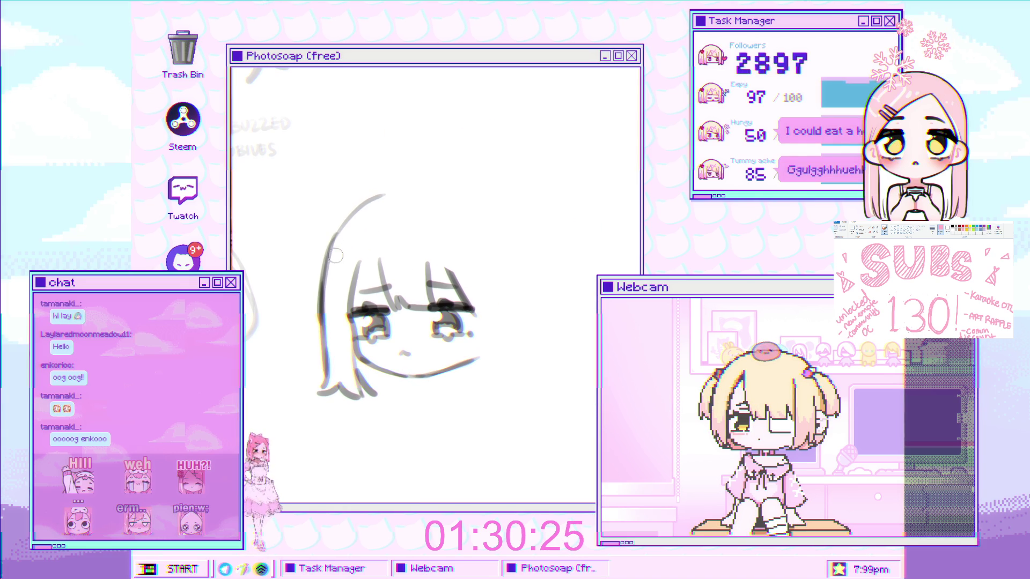
key(ctrl+z)
mouse_move(329, 268)
mouse_down()
mouse_move(406, 185)
mouse_move(453, 189)
mouse_up()
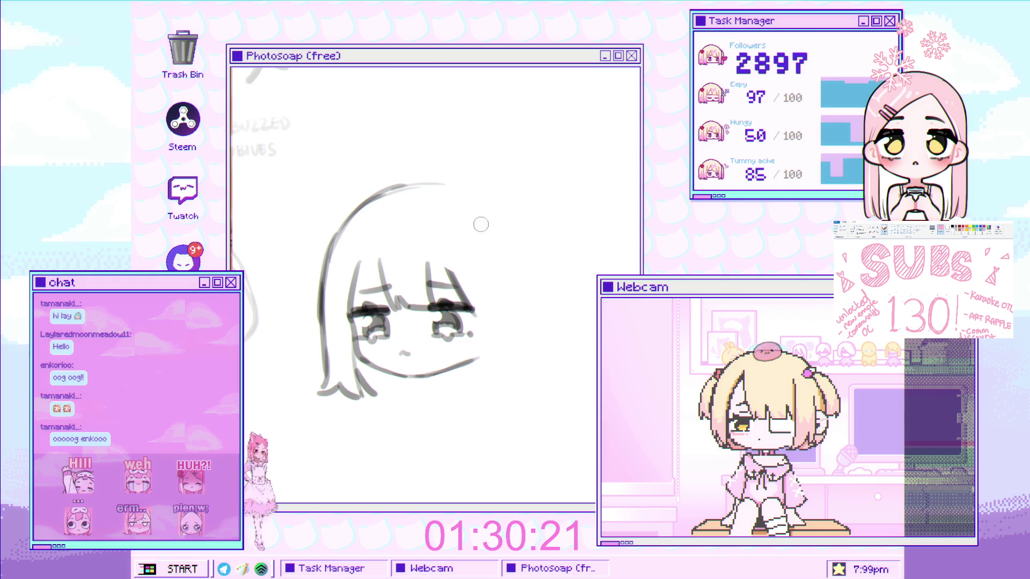
scroll(480, 219, down, 3)
scroll(483, 214, up, 3)
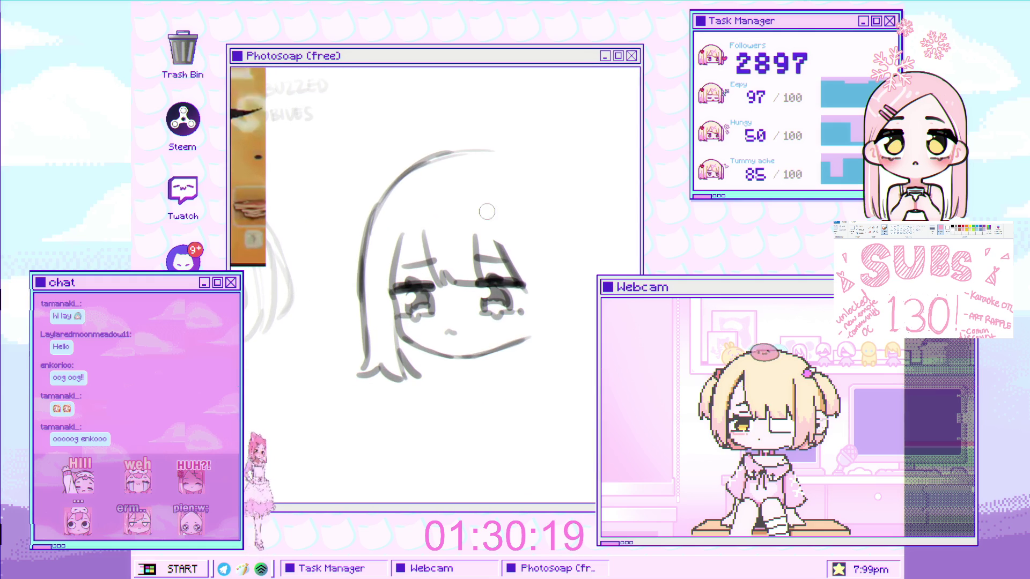
Add vertical and diagonal hair strokes along the face's right side.
mouse_move(590, 238)
mouse_down()
mouse_move(593, 283)
mouse_move(519, 248)
mouse_move(490, 338)
mouse_up()
mouse_move(491, 250)
mouse_down()
mouse_move(475, 356)
mouse_move(496, 339)
mouse_move(476, 360)
mouse_up()
drag(499, 235, 502, 365)
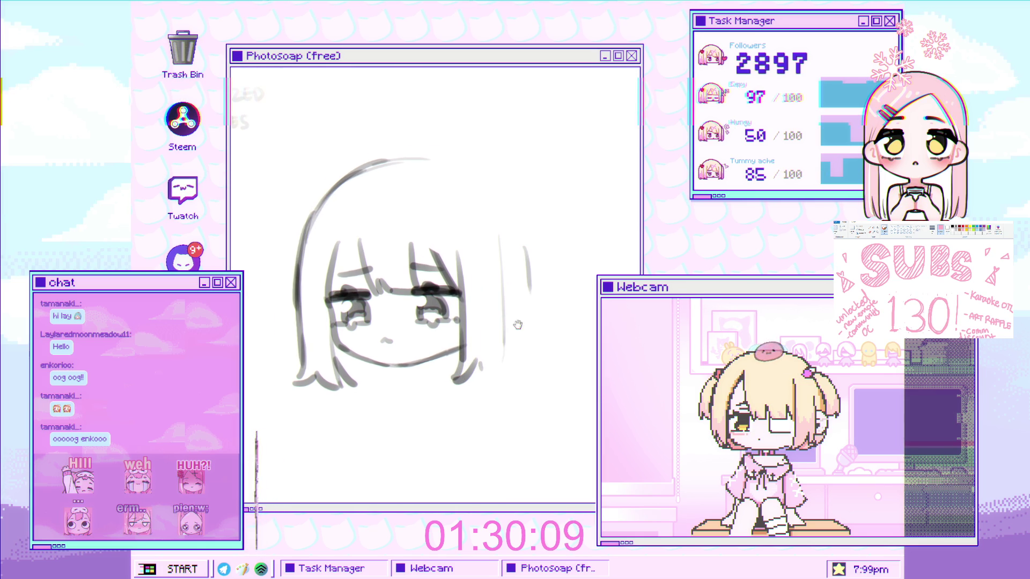
drag(523, 322, 499, 328)
drag(503, 242, 503, 341)
drag(514, 293, 512, 300)
drag(498, 260, 514, 320)
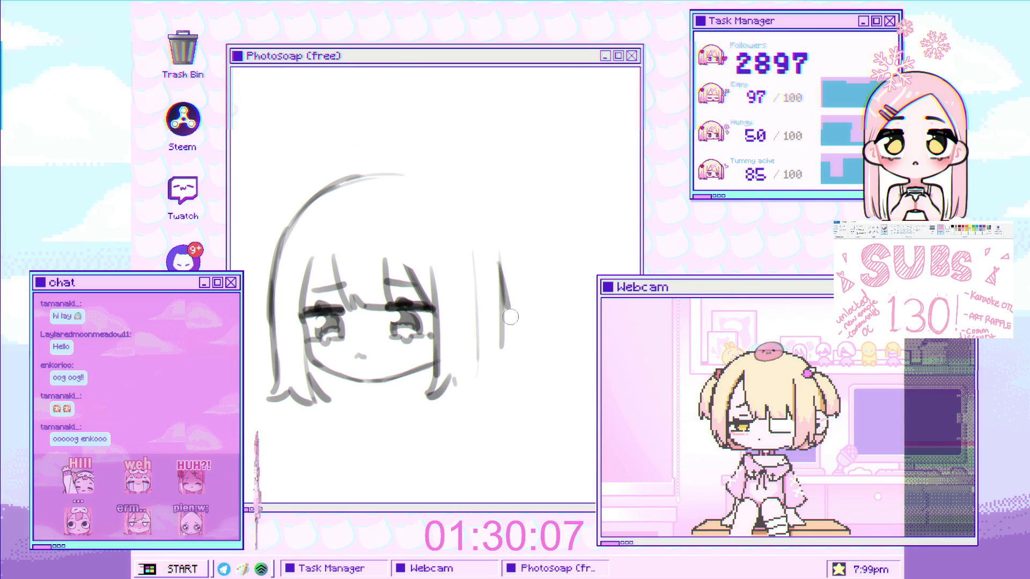
Redraw the right hair outline with darker strokes, then reset the view to the whole sketch.
mouse_move(262, 290)
mouse_down()
mouse_move(316, 287)
mouse_move(311, 269)
mouse_up()
mouse_move(520, 317)
mouse_down()
mouse_move(518, 290)
mouse_move(513, 337)
mouse_move(510, 325)
mouse_move(480, 339)
mouse_up()
drag(500, 296, 506, 387)
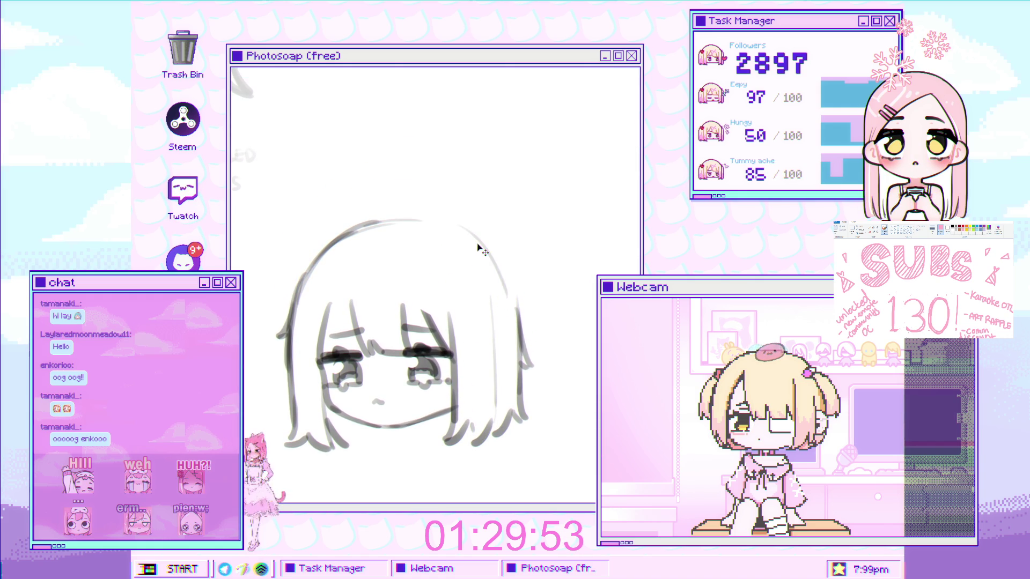
drag(490, 252, 518, 348)
mouse_move(496, 271)
mouse_down()
mouse_move(526, 376)
mouse_move(518, 351)
mouse_up()
mouse_move(615, 259)
mouse_down()
mouse_move(460, 80)
mouse_move(425, 180)
mouse_up()
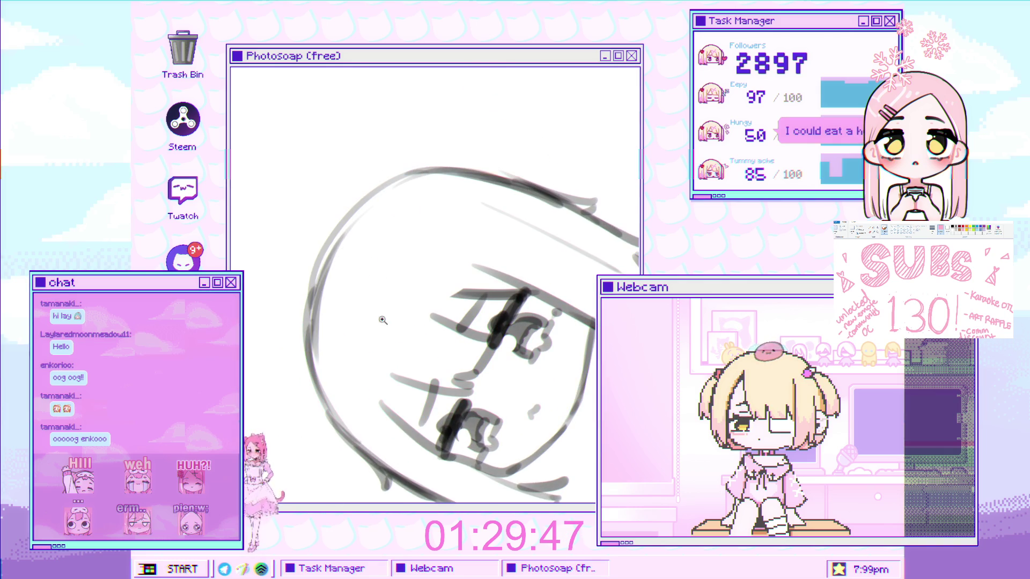
key(ctrl+0)
click(438, 295)
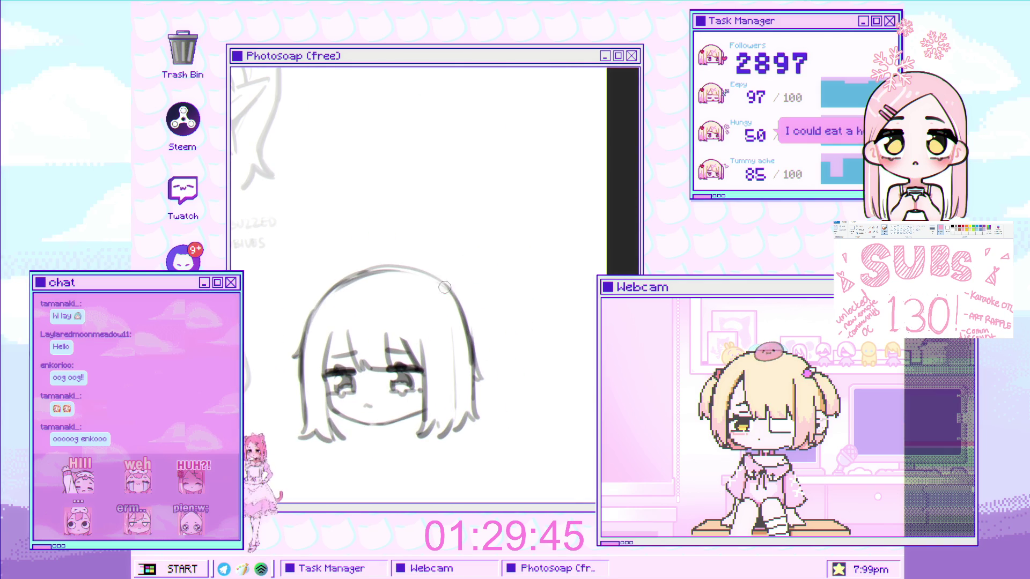
Try several strokes along the head's top-left outline, undoing each one.
scroll(432, 361, down, 2)
scroll(432, 361, up, 3)
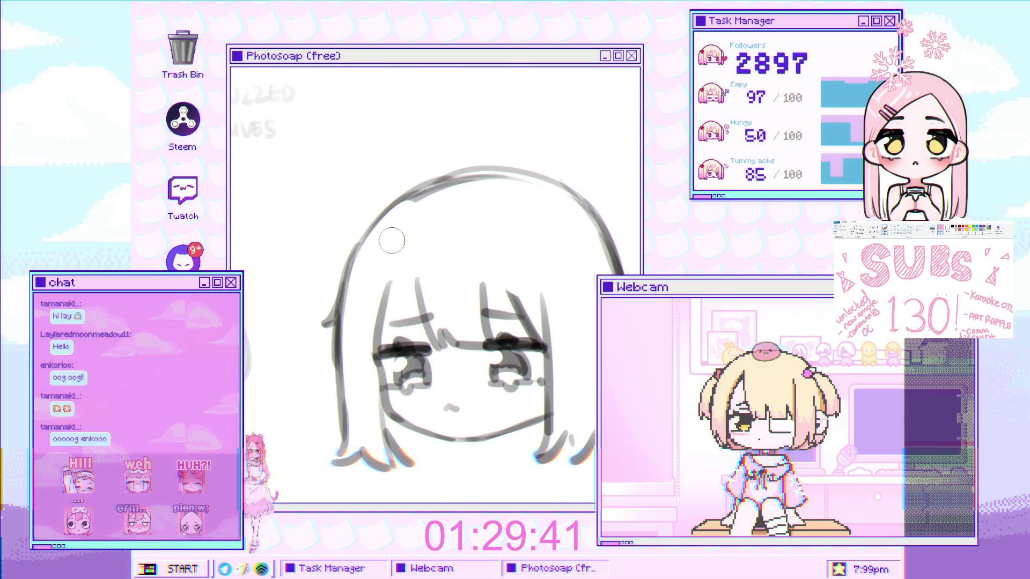
drag(453, 173, 381, 223)
key(ctrl+z)
mouse_move(446, 180)
mouse_down()
mouse_move(356, 253)
mouse_move(344, 322)
mouse_up()
key(ctrl+z)
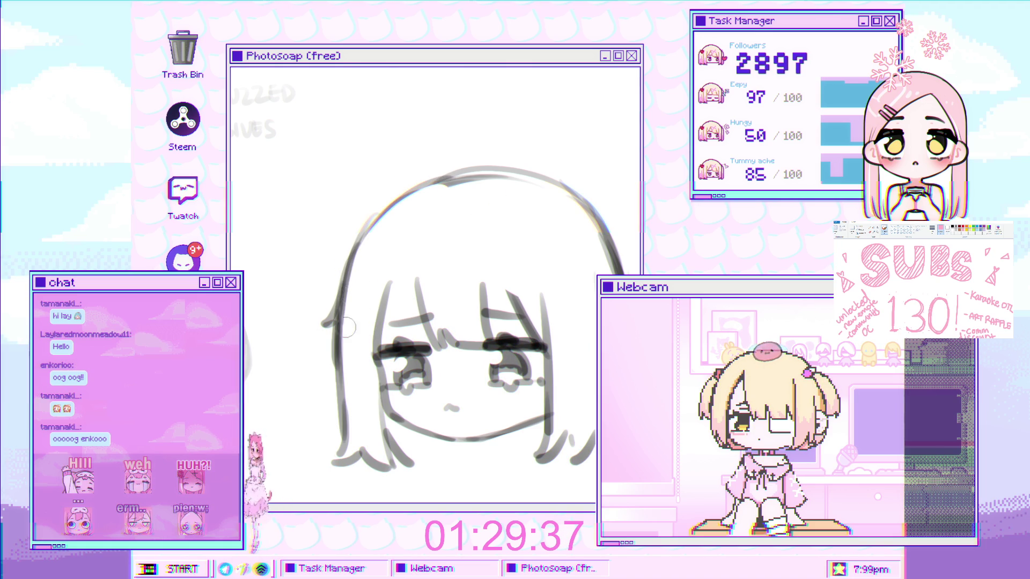
drag(347, 278, 397, 209)
key(ctrl+z)
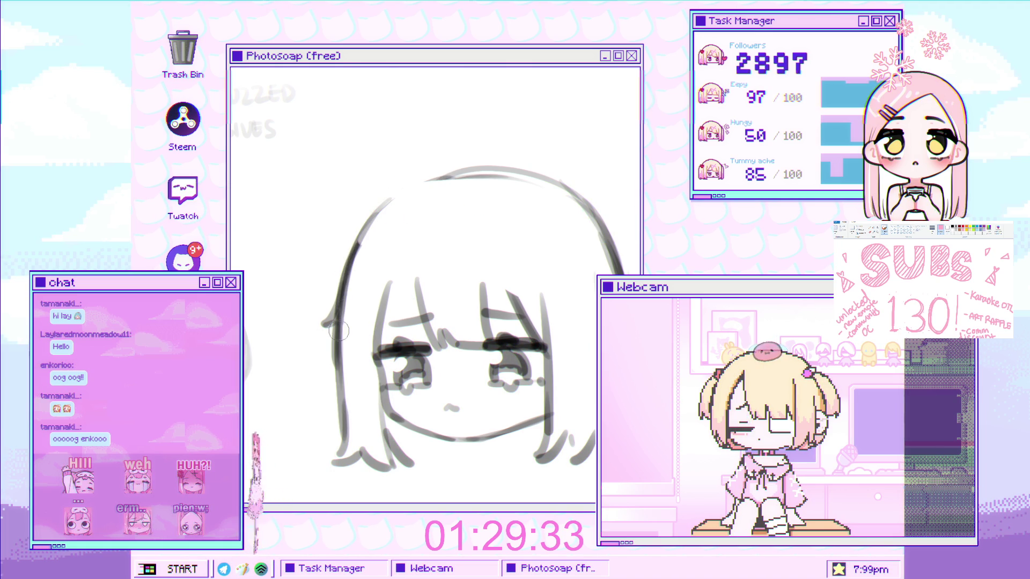
mouse_move(395, 191)
mouse_down()
mouse_move(368, 207)
mouse_move(510, 169)
mouse_move(535, 184)
mouse_move(490, 246)
mouse_move(480, 185)
mouse_move(541, 295)
mouse_move(529, 258)
mouse_up()
key(ctrl+z)
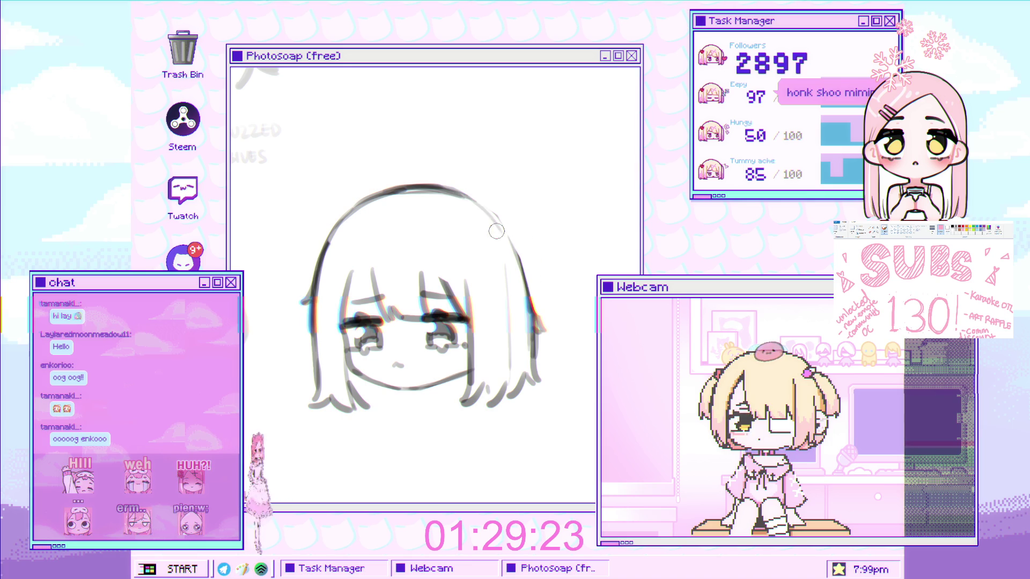
Sketch and darken the head's upper-right outline, then place the hat sketch over the head.
mouse_move(520, 252)
mouse_down()
mouse_move(480, 203)
mouse_move(482, 219)
mouse_up()
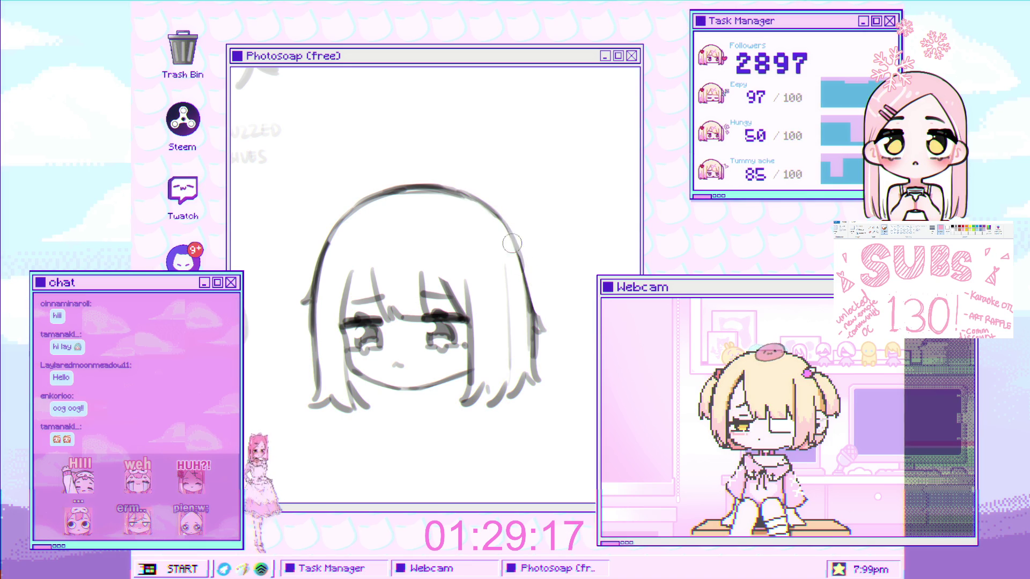
drag(504, 231, 515, 260)
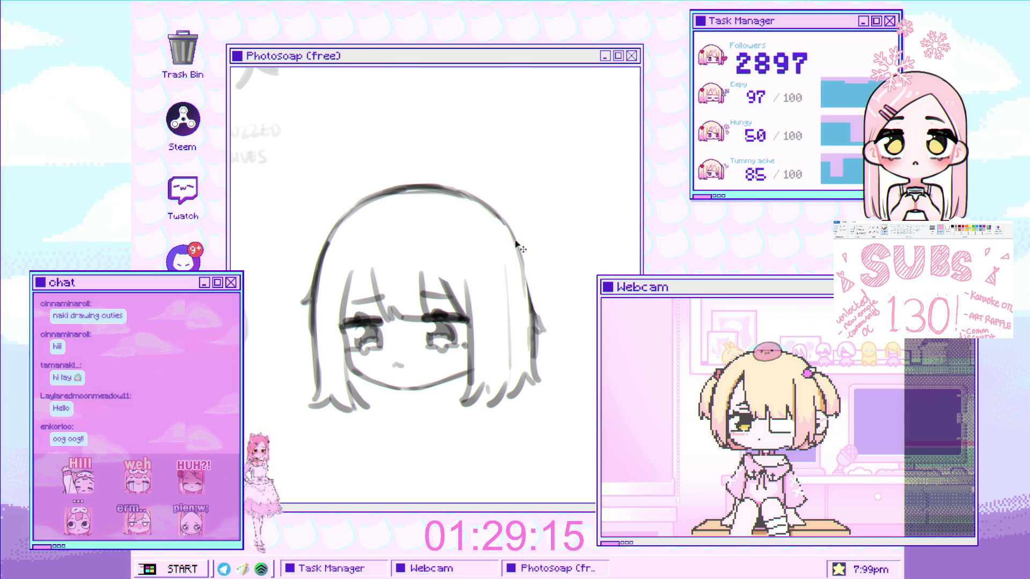
drag(512, 229, 525, 268)
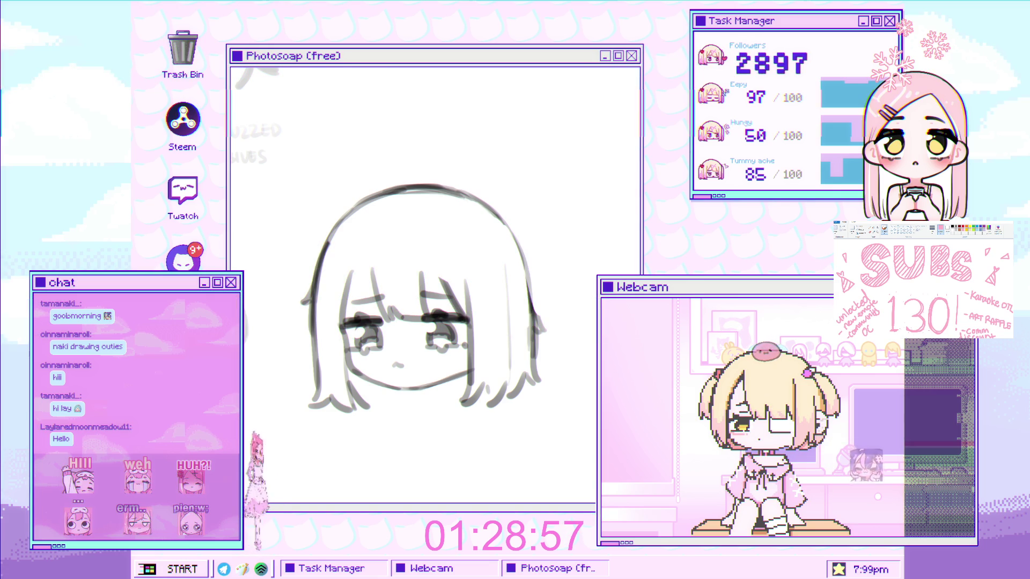
drag(488, 231, 510, 236)
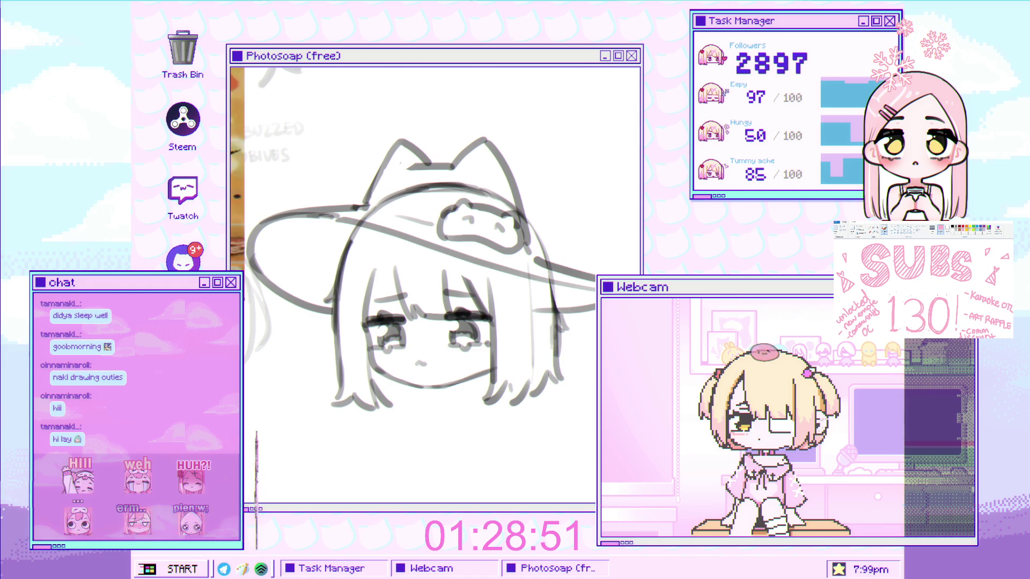
Move the hat sketch up, resize it with Free Transform, then lower it onto the head.
drag(557, 265, 571, 237)
key(ctrl+t)
mouse_move(461, 107)
mouse_down()
mouse_move(459, 82)
mouse_move(444, 109)
mouse_up()
key(Return)
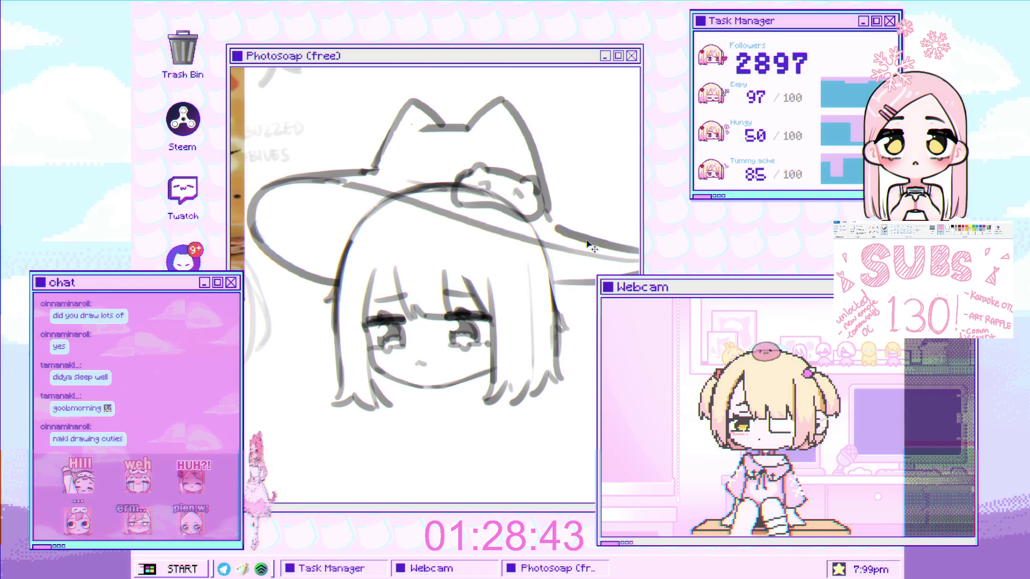
drag(590, 246, 585, 262)
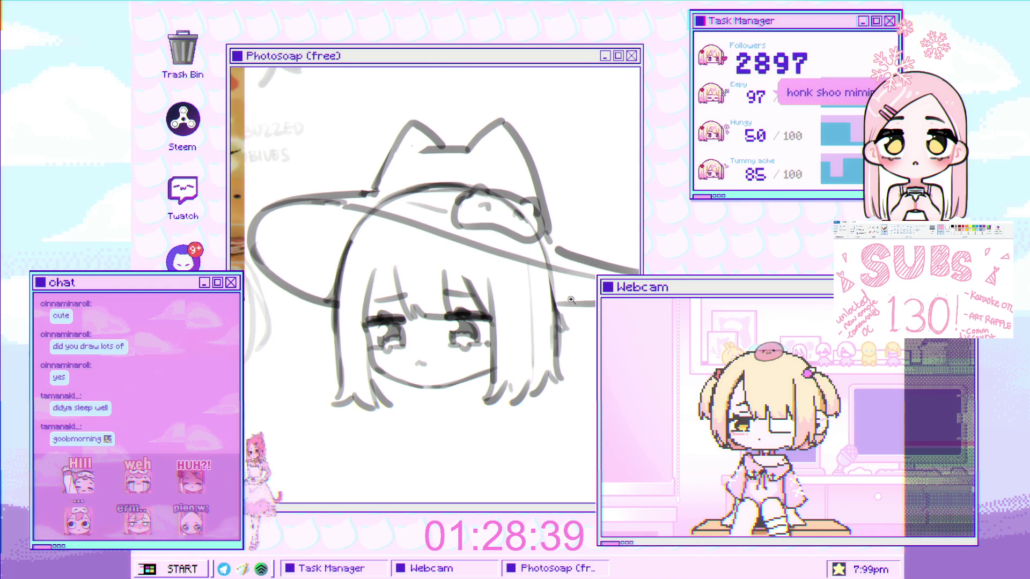
scroll(581, 290, down, 2)
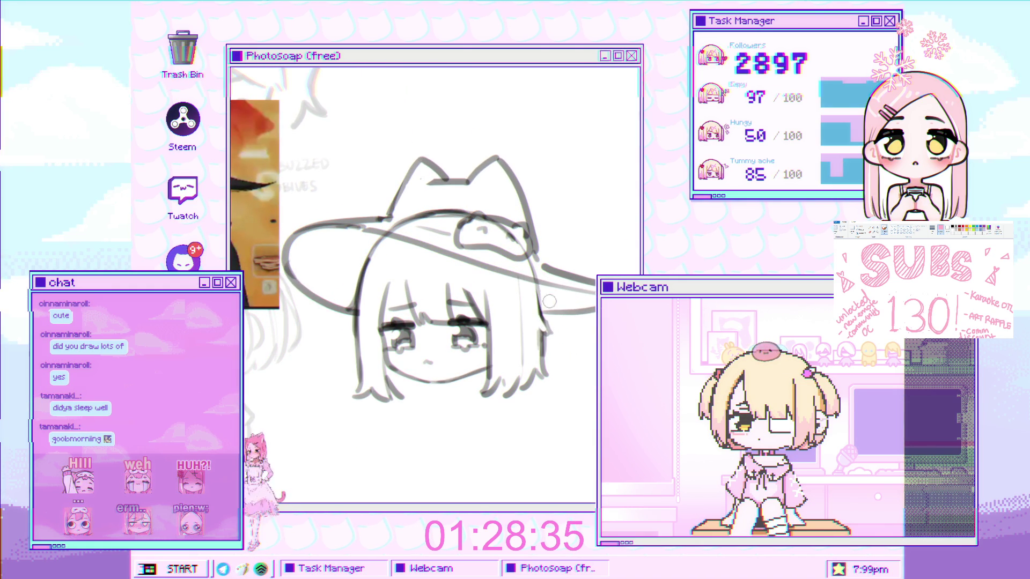
drag(549, 306, 580, 338)
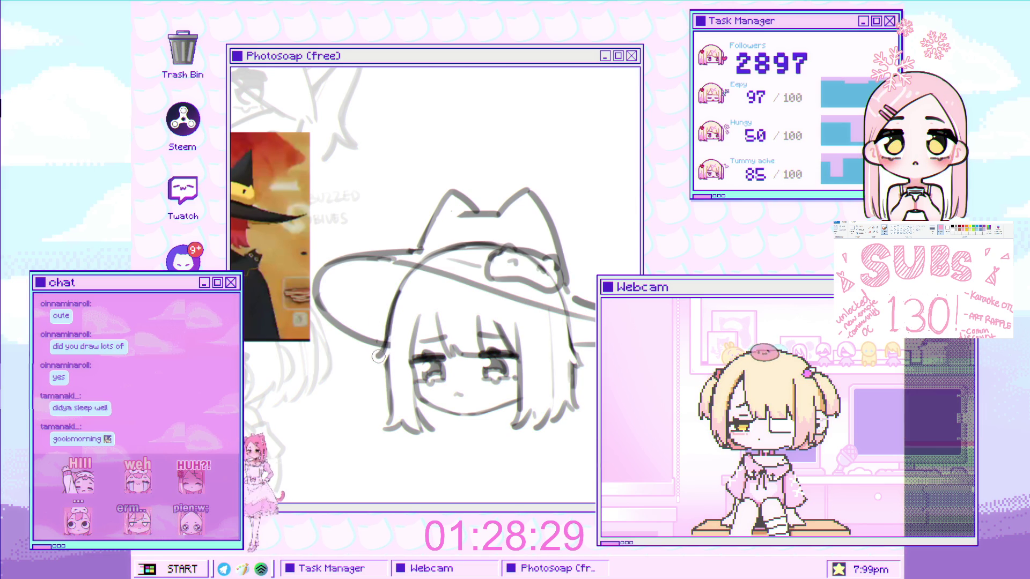
drag(418, 326, 447, 299)
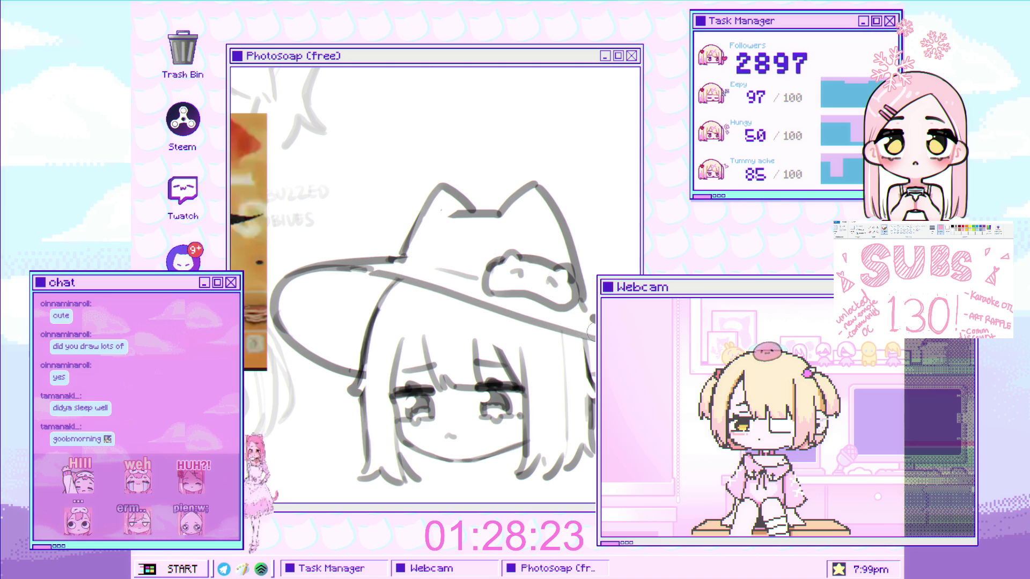
scroll(590, 324, down, 2)
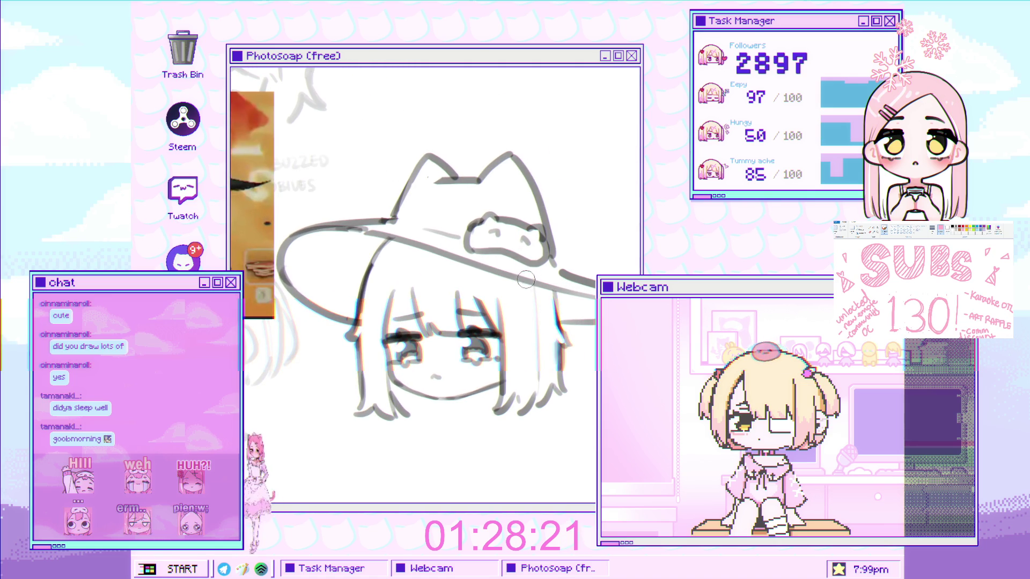
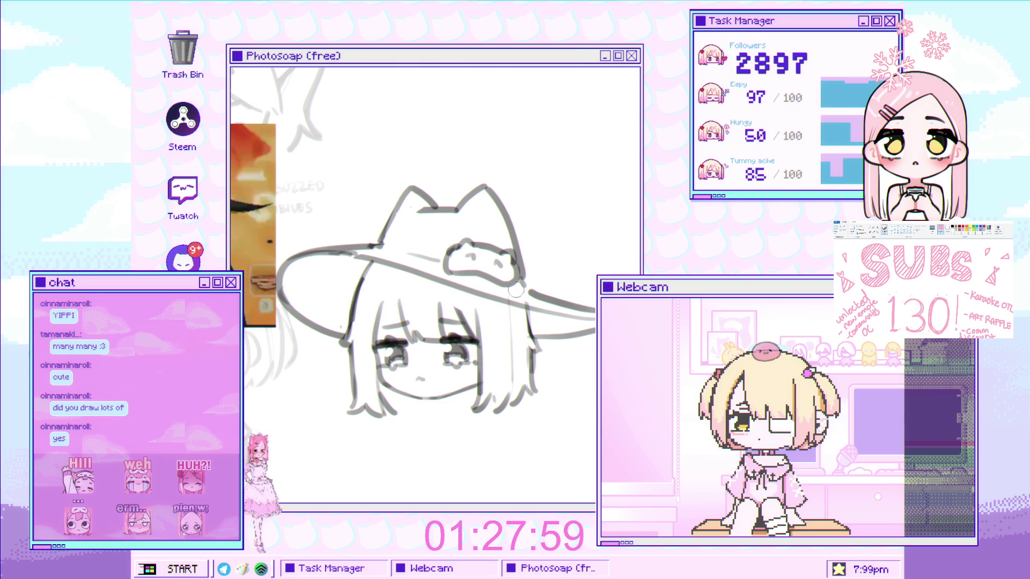
Redraw the bangs' hair strands under the brim with cleaner pencil lines, including the right side.
drag(533, 300, 572, 255)
click(448, 258)
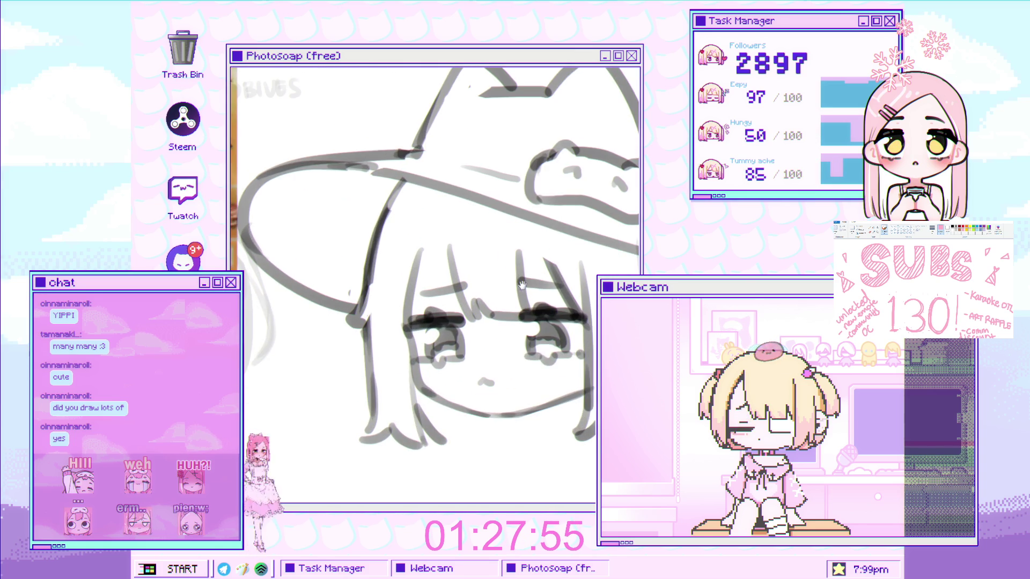
mouse_move(553, 263)
mouse_down()
mouse_move(479, 275)
mouse_move(498, 284)
mouse_up()
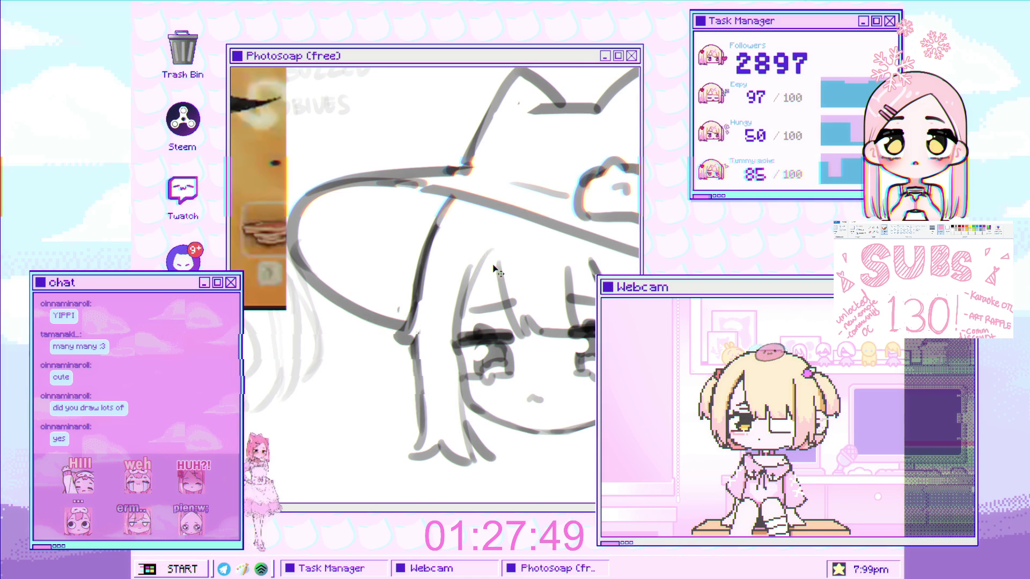
mouse_move(466, 321)
mouse_down()
mouse_move(487, 246)
mouse_move(445, 253)
mouse_move(437, 314)
mouse_up()
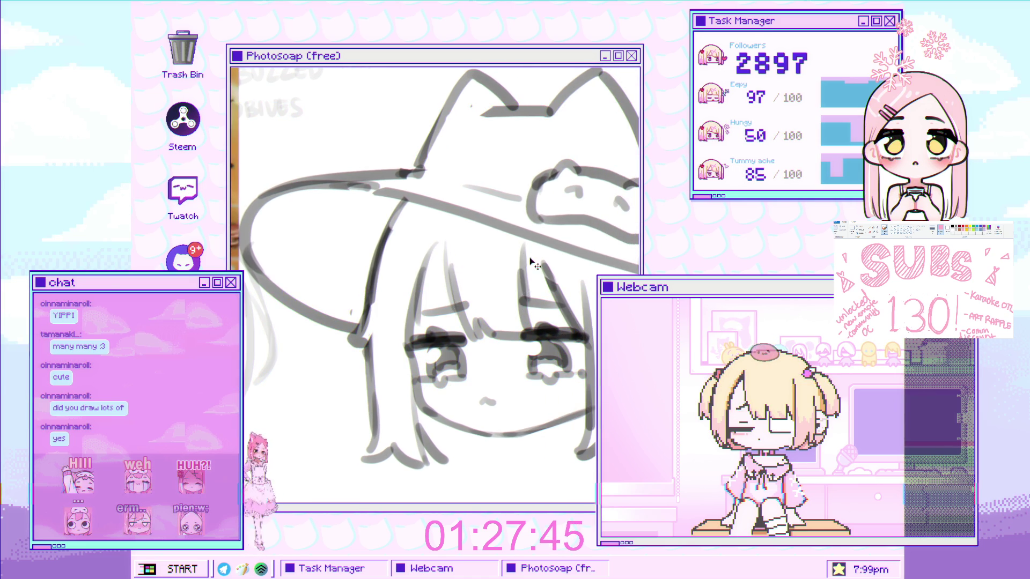
drag(519, 242, 529, 290)
Add new hair strands left of the face, undoing the stray one below the brim.
drag(536, 250, 545, 295)
drag(444, 236, 451, 301)
drag(447, 254, 455, 322)
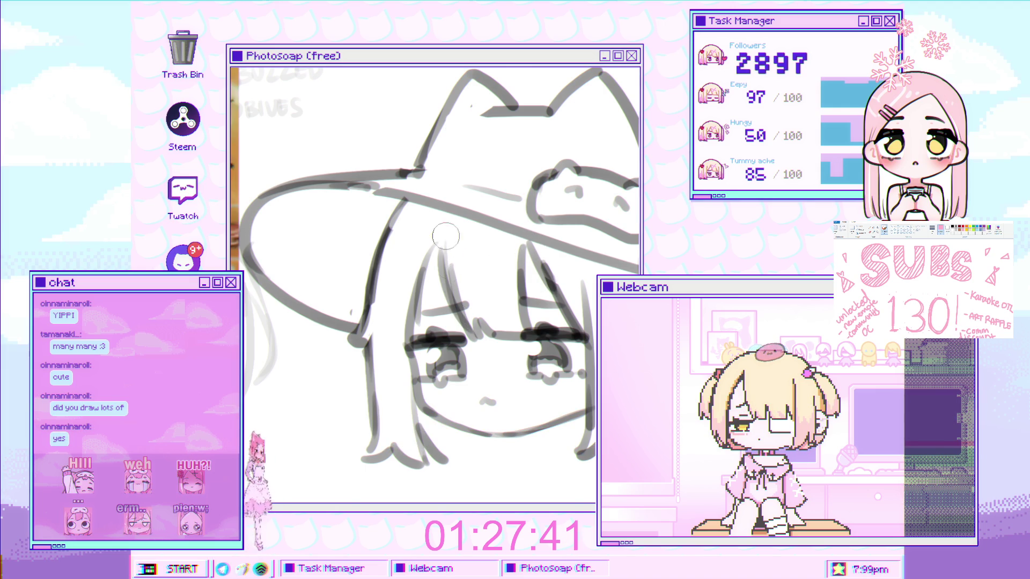
key(ctrl+z)
drag(496, 265, 440, 255)
scroll(440, 254, up, 2)
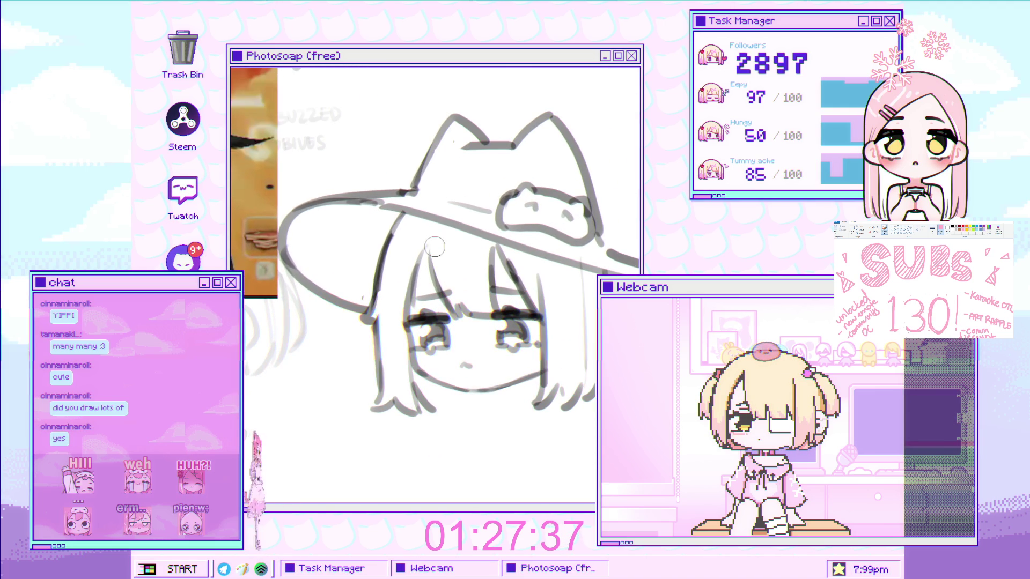
Draw a long hair strand down the left side of the girl's face.
drag(447, 243, 453, 319)
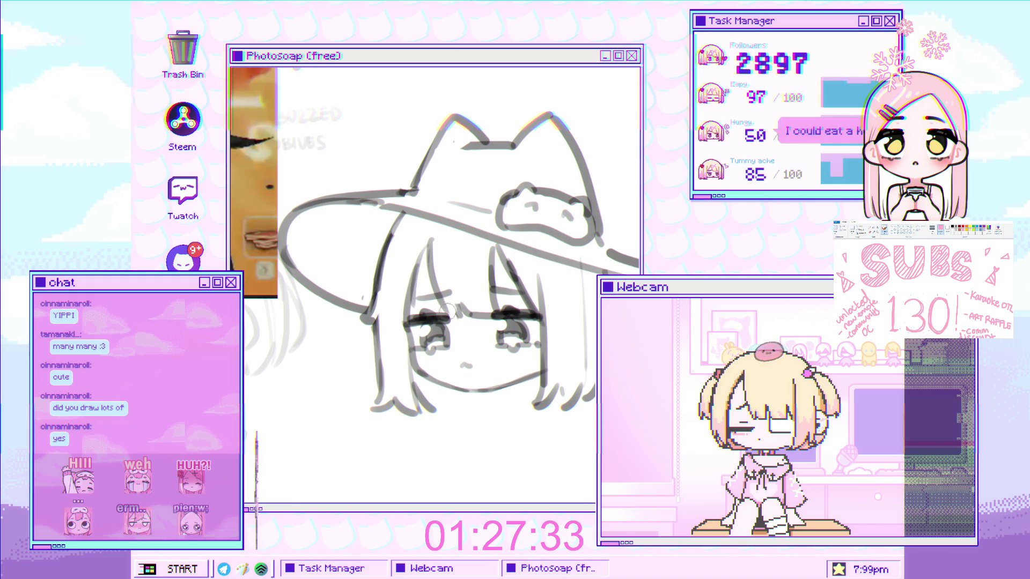
scroll(452, 303, down, 3)
scroll(536, 309, up, 4)
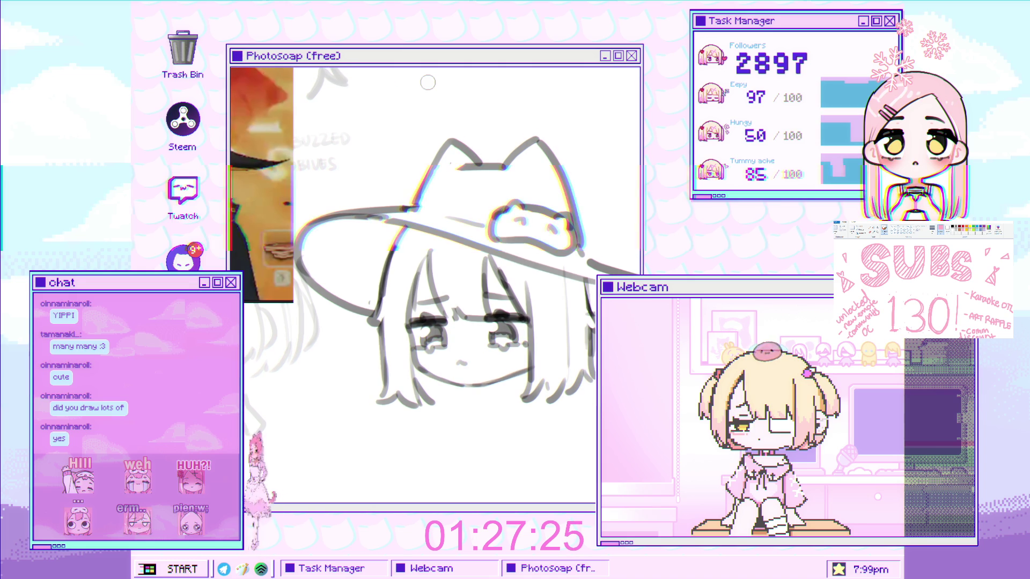
Start the folded arm with a pencil stroke just below the girl's chin.
drag(454, 344, 470, 347)
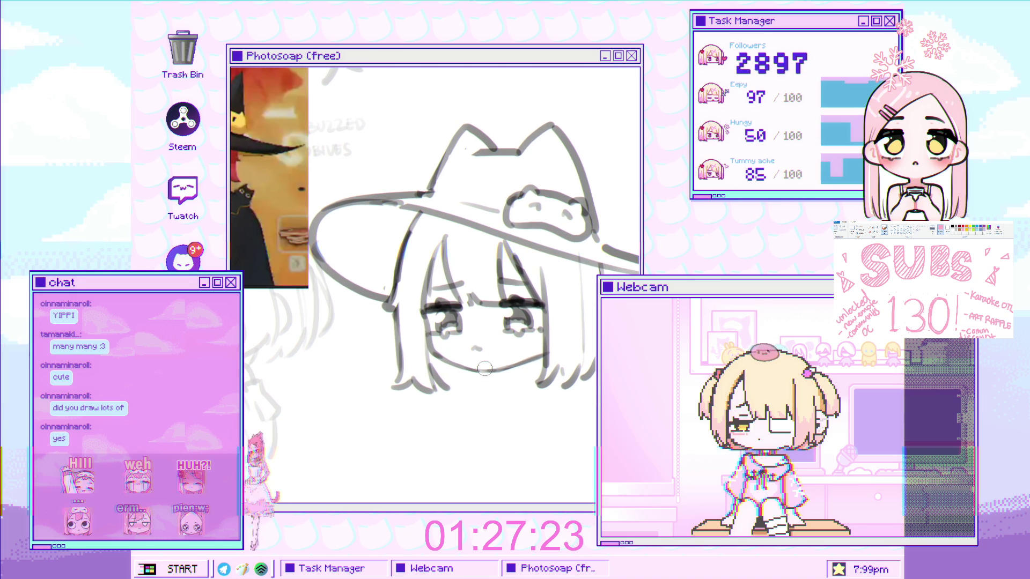
scroll(477, 383, down, 1)
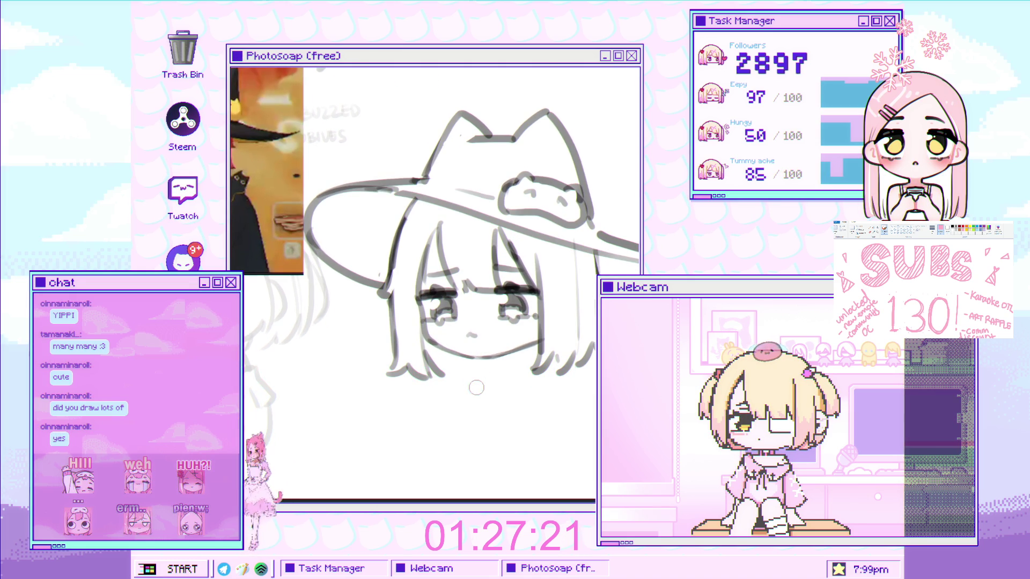
scroll(492, 380, down, 2)
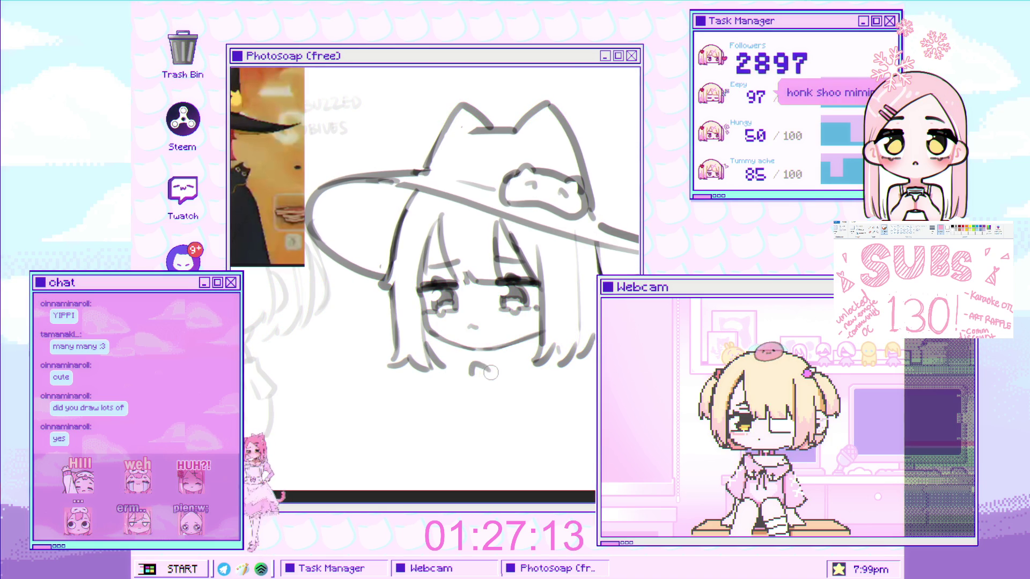
mouse_move(488, 369)
mouse_down()
mouse_move(512, 400)
mouse_move(448, 410)
mouse_move(493, 416)
mouse_up()
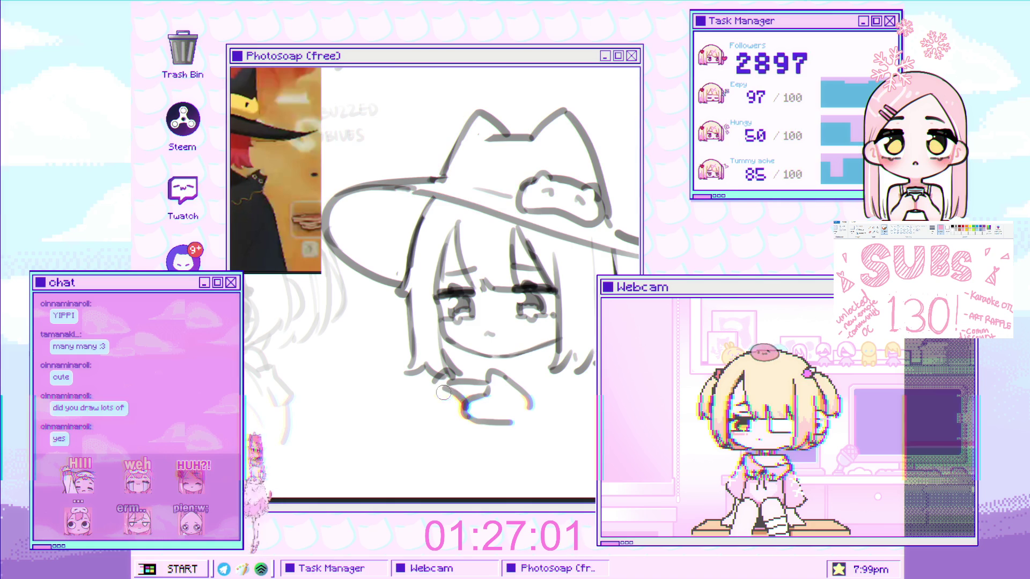
Sketch the curve of the hand under the chin, replacing a too-long stroke with a shorter one.
drag(443, 378, 431, 418)
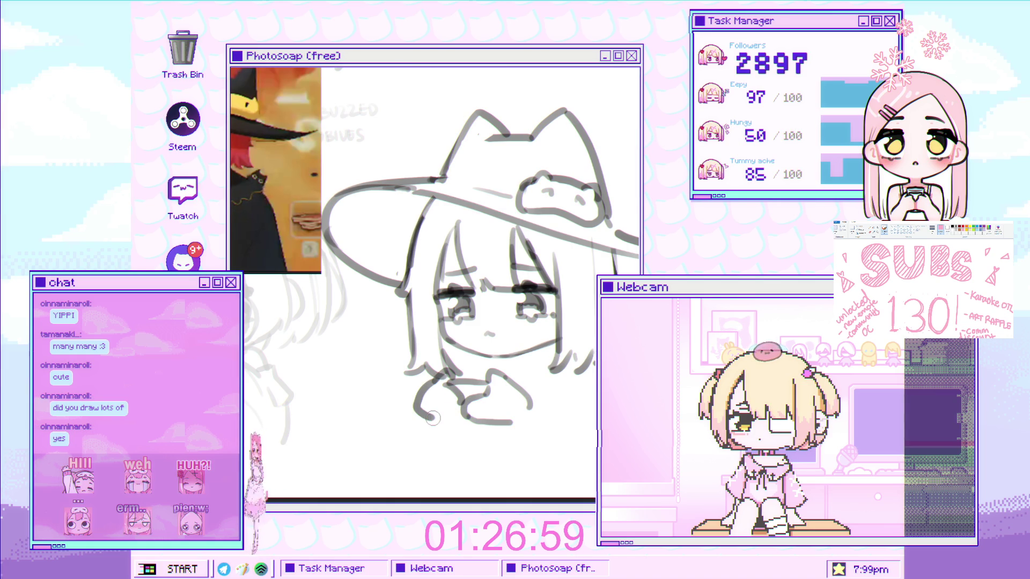
key(ctrl+z)
drag(443, 377, 426, 386)
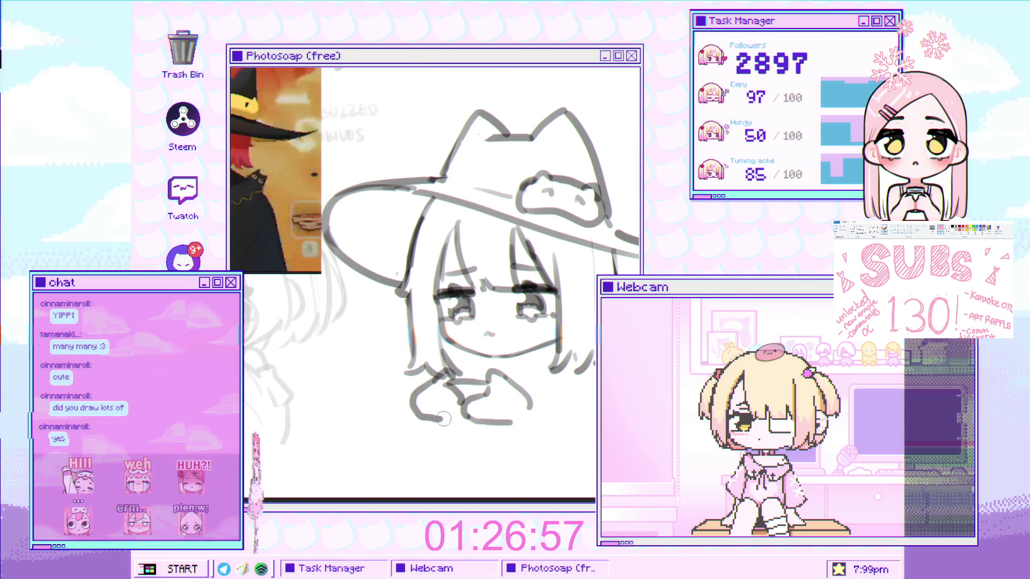
drag(498, 400, 463, 374)
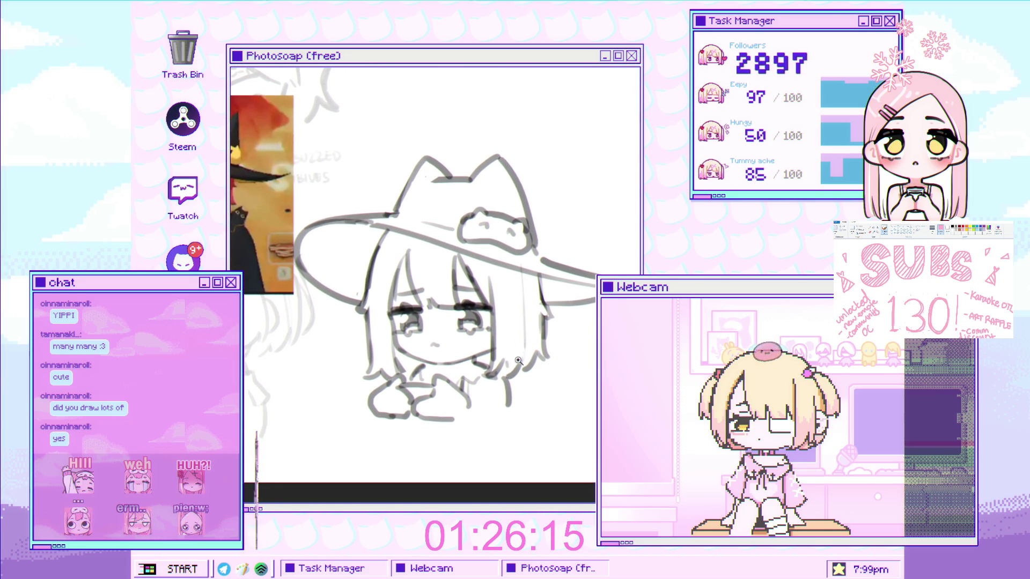
Add a short vertical stroke and a small mark to the right of the folded arms.
drag(519, 356, 528, 350)
drag(522, 410, 522, 392)
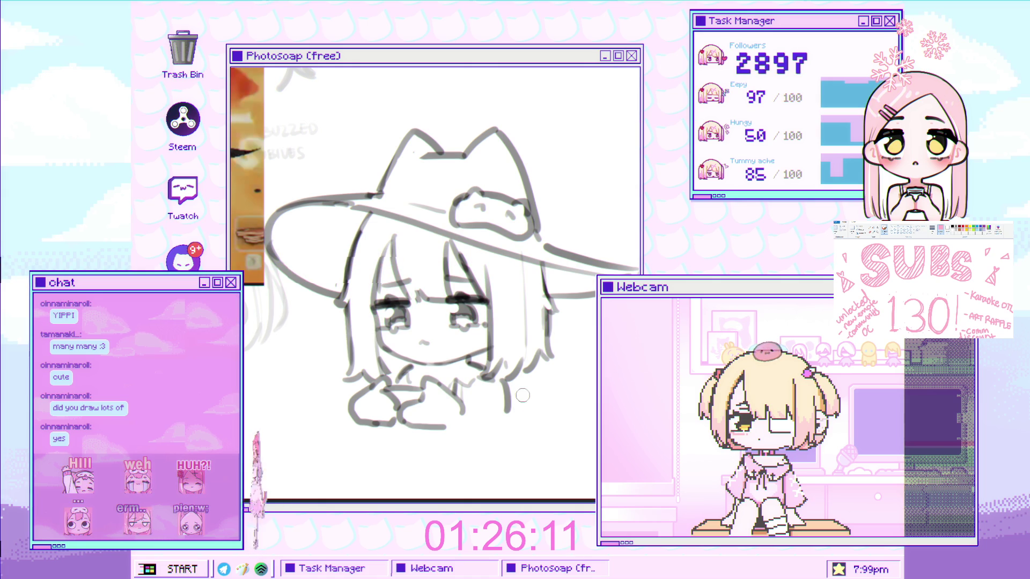
drag(520, 413, 524, 407)
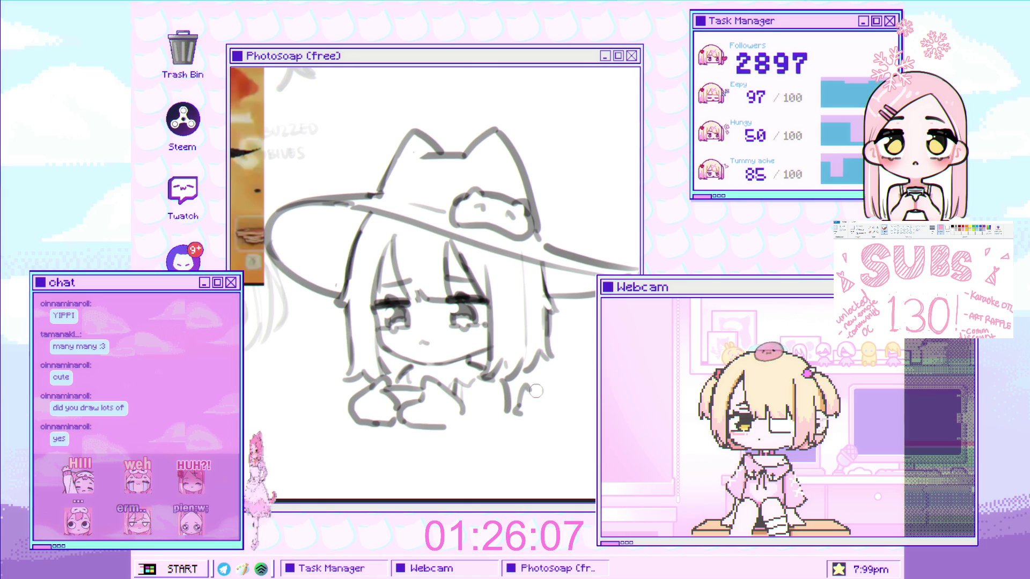